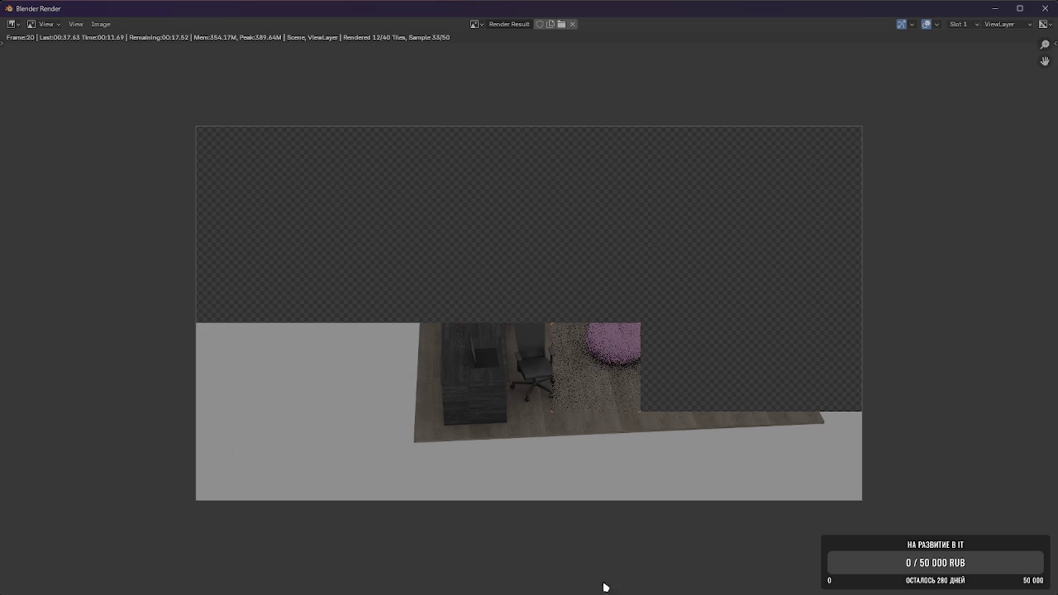
Bring the Yandex Music browser in front of the Blender render window
click(555, 584)
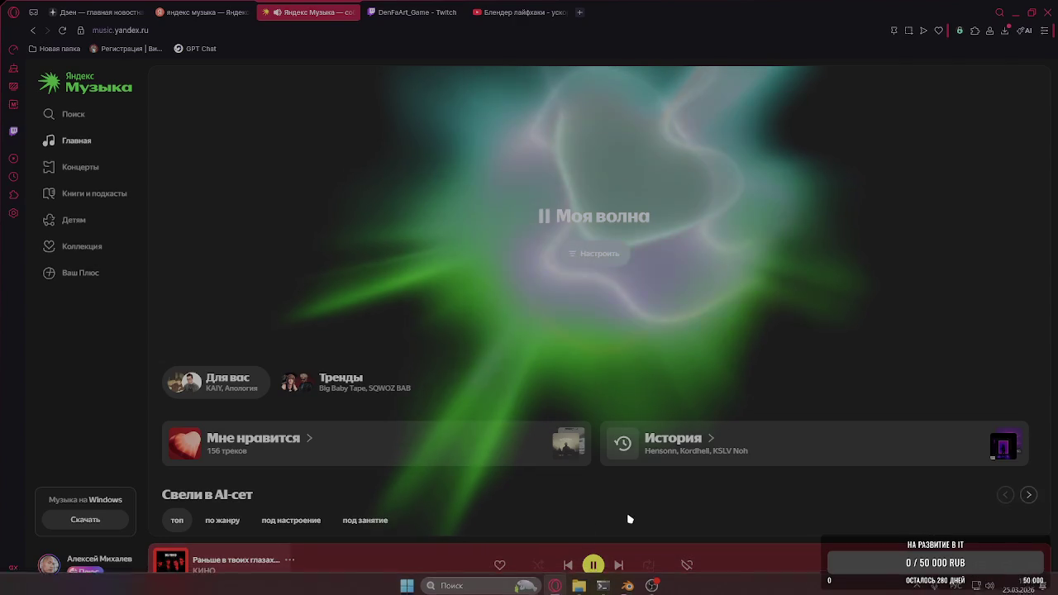
Skip ahead to Dr Livesey Phonk, then switch windows to reach the Render_Foto folder
click(620, 565)
click(619, 566)
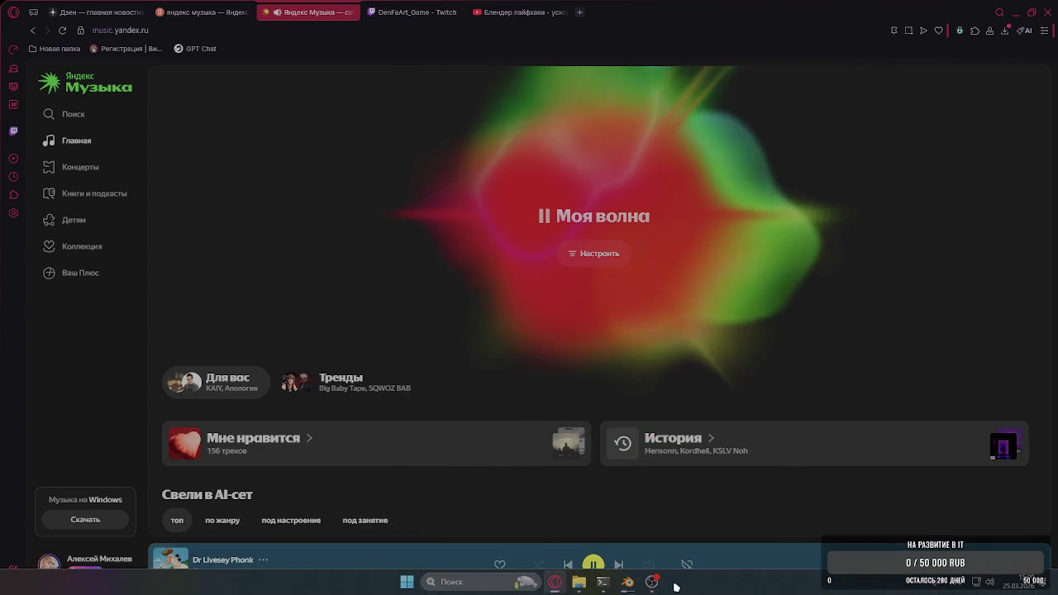
click(627, 589)
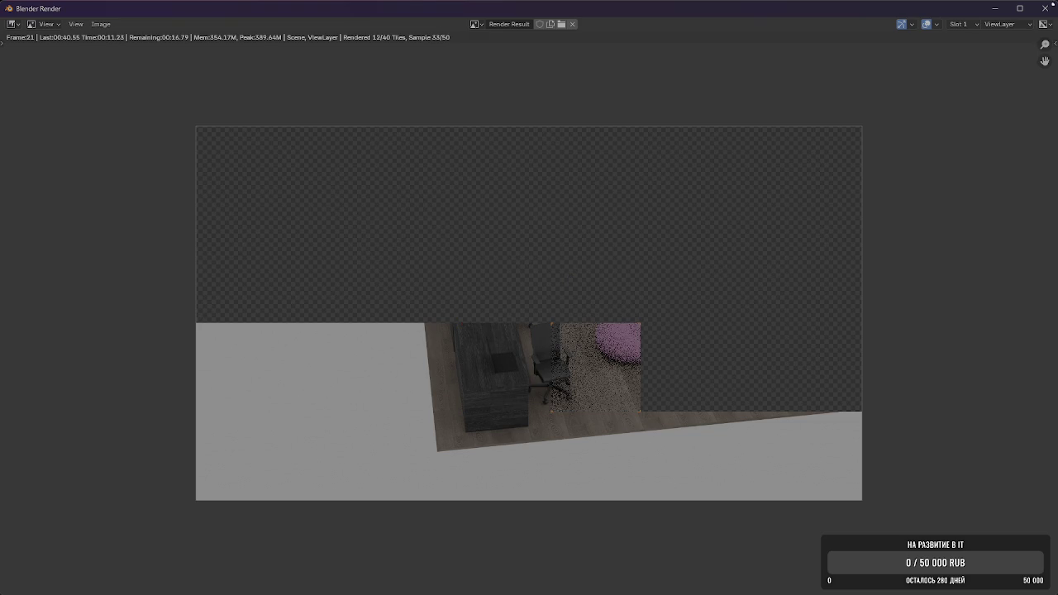
key(alt+Tab)
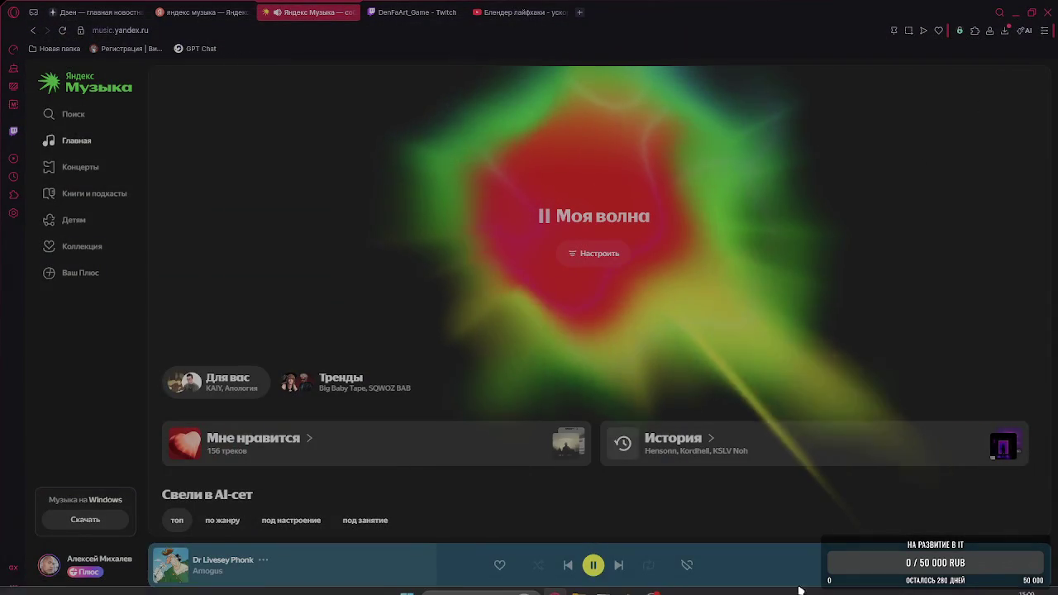
click(628, 589)
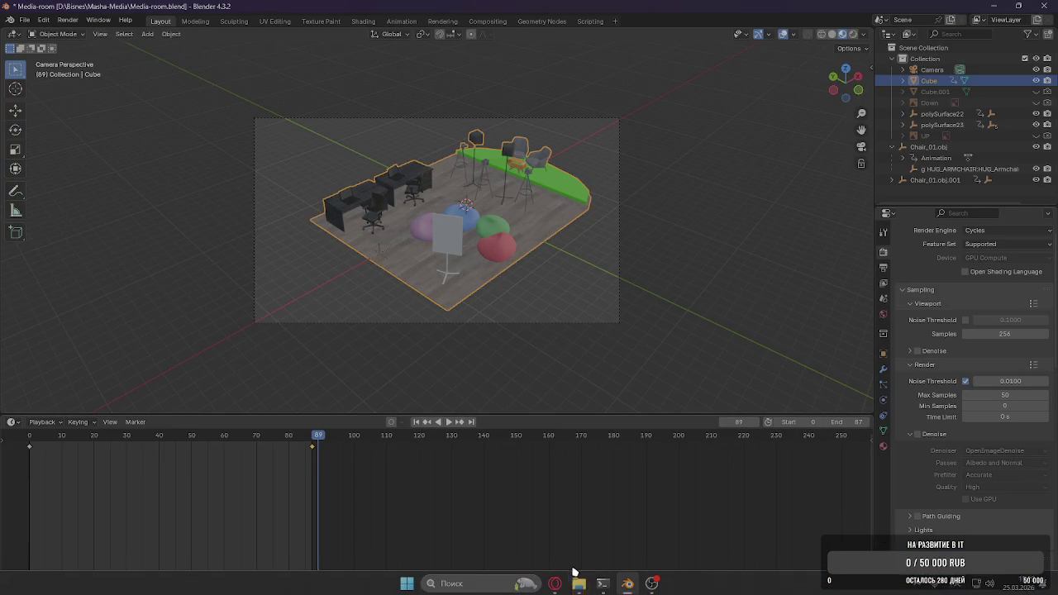
mouse_move(579, 582)
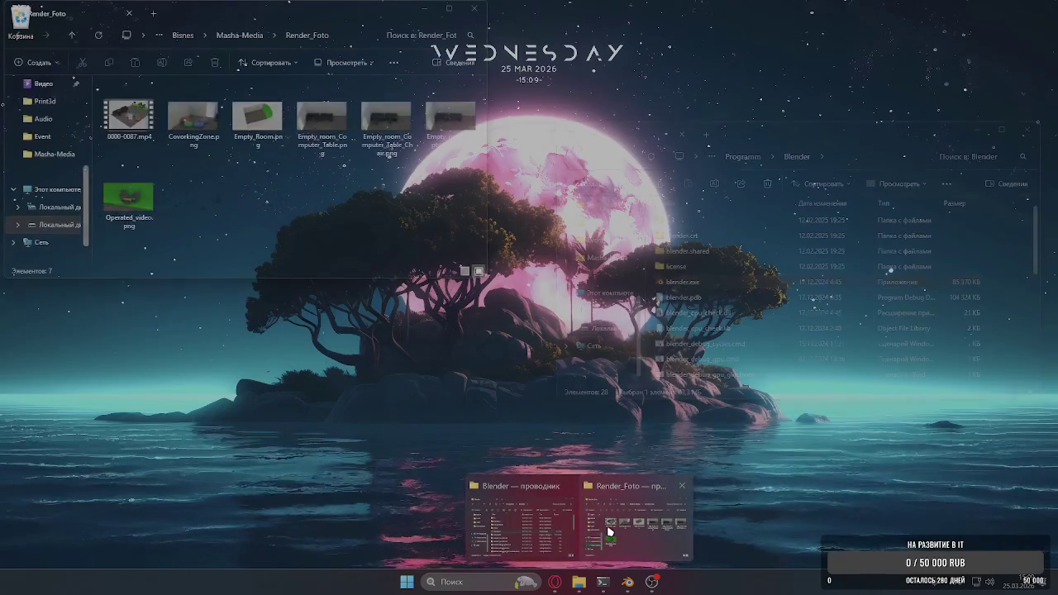
Preview 0000-0087.mp4 from the Render_Foto folder in the media player, then close it
click(608, 529)
double_click(105, 130)
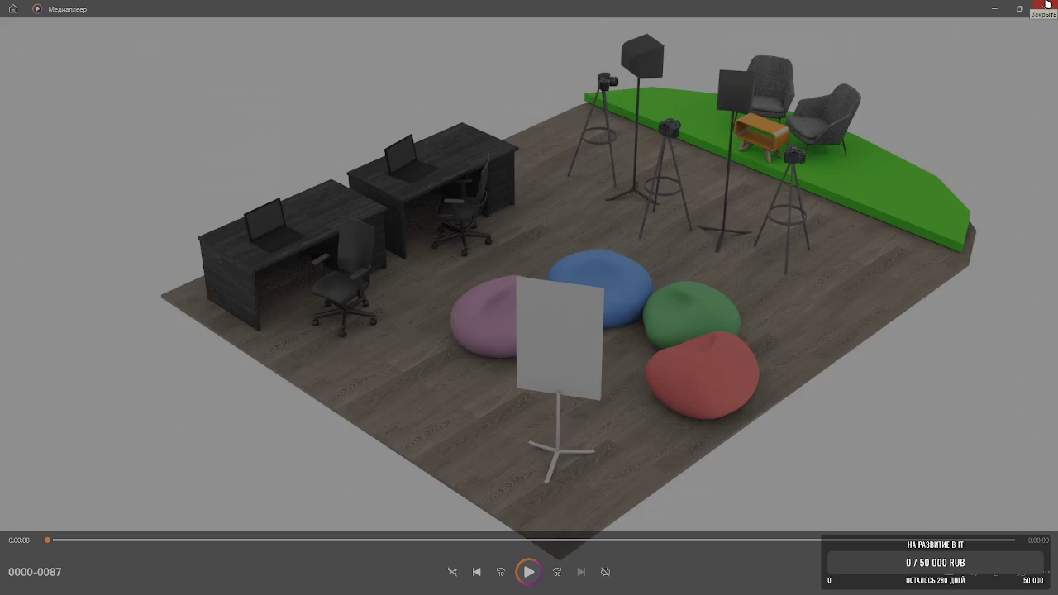
click(1047, 5)
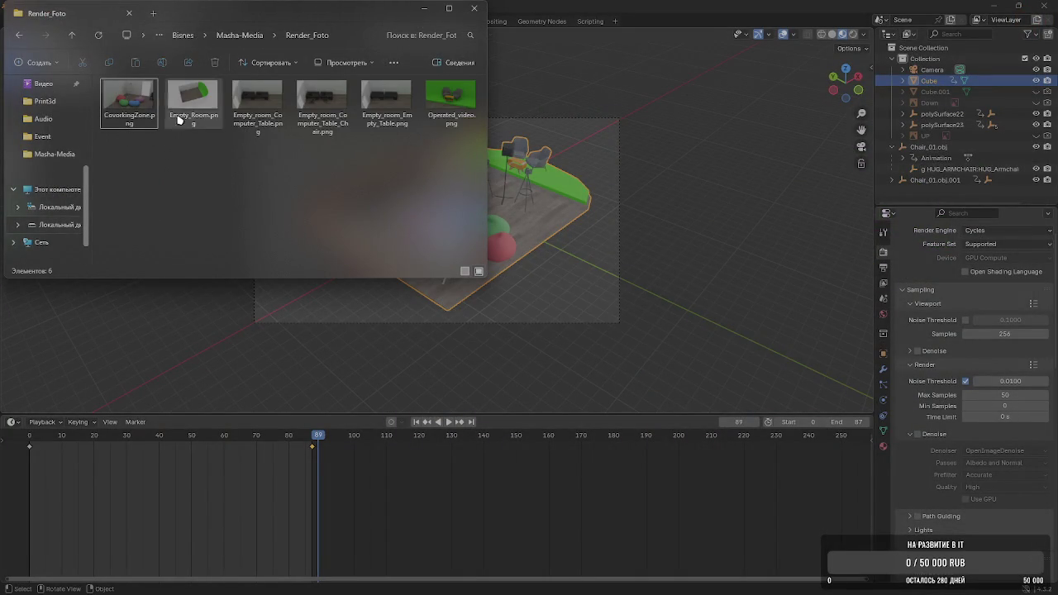
Switch the render engine from Cycles to EEVEE and start rendering the animation
click(986, 231)
click(997, 243)
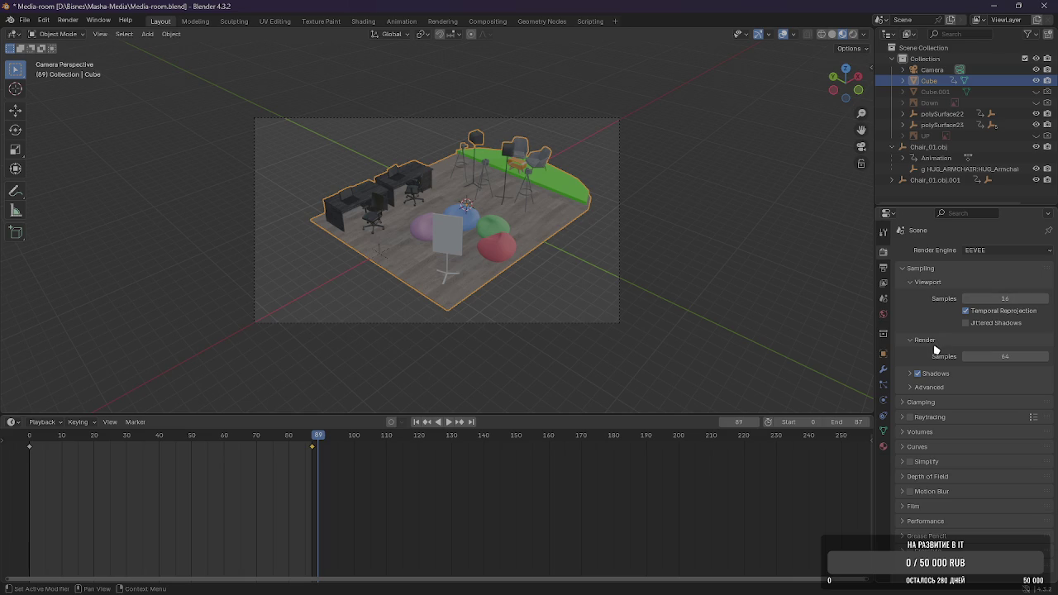
click(67, 20)
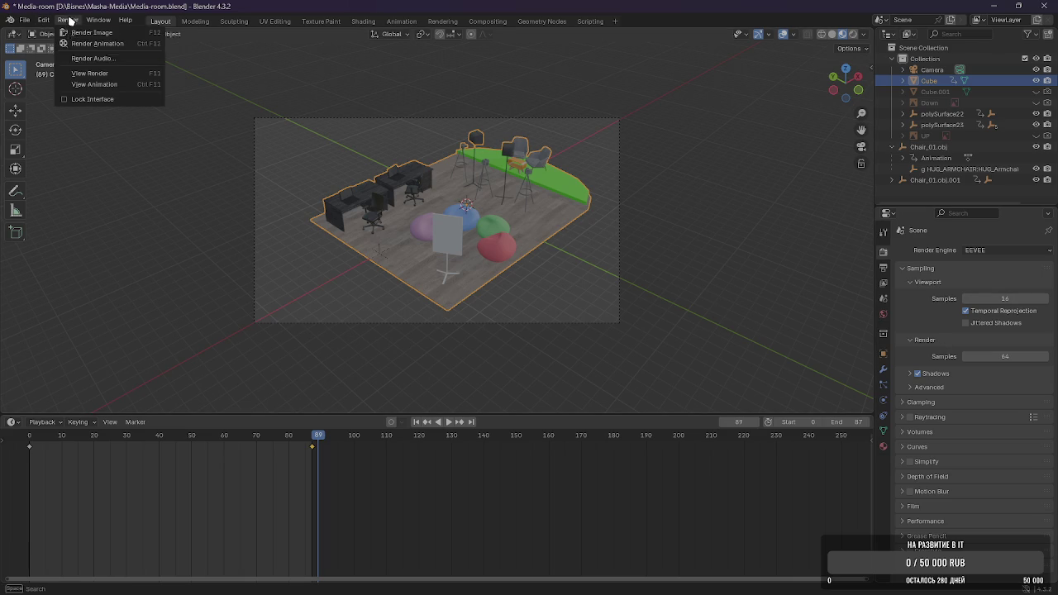
click(82, 35)
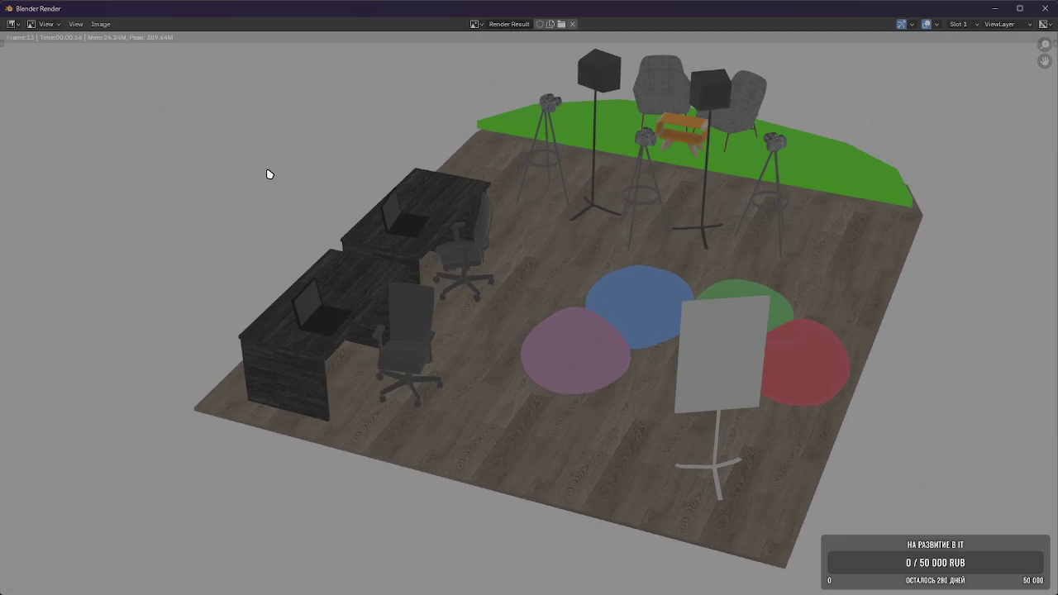
Wait for the animation render to reach frame 87, glancing at the Render_Foto folder
scroll(266, 174, down, 3)
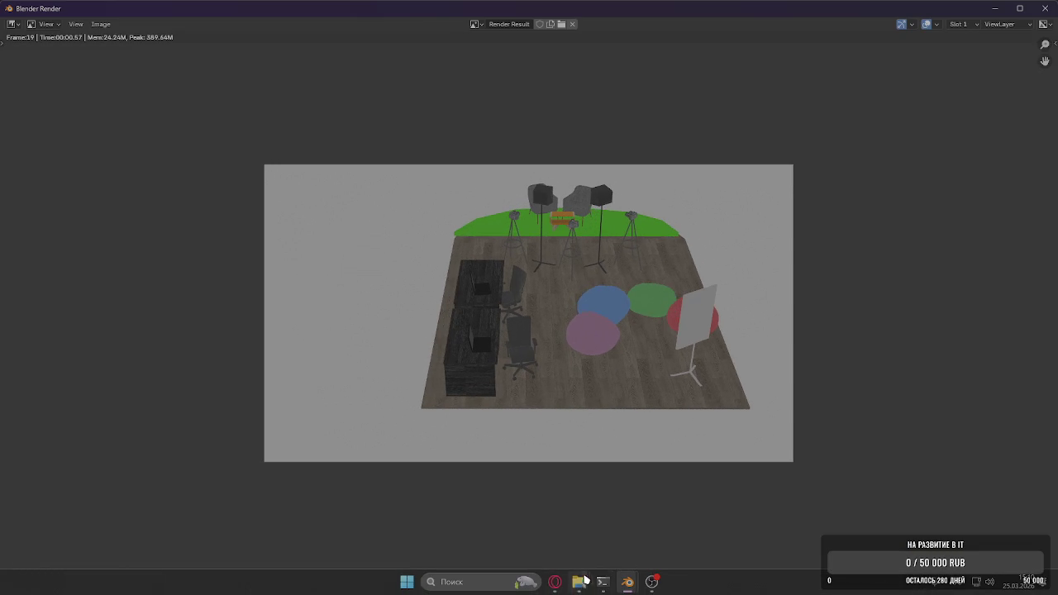
mouse_move(579, 582)
click(595, 542)
click(548, 485)
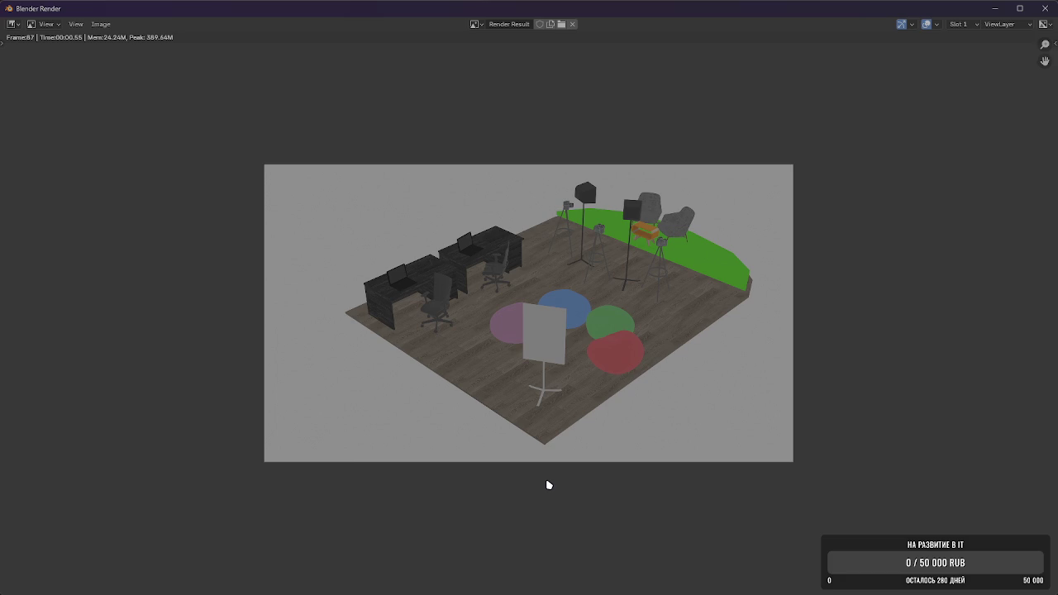
key(alt+Tab)
Open the new 0000-0087.mp4 from Render_Foto and play the room animation
double_click(128, 120)
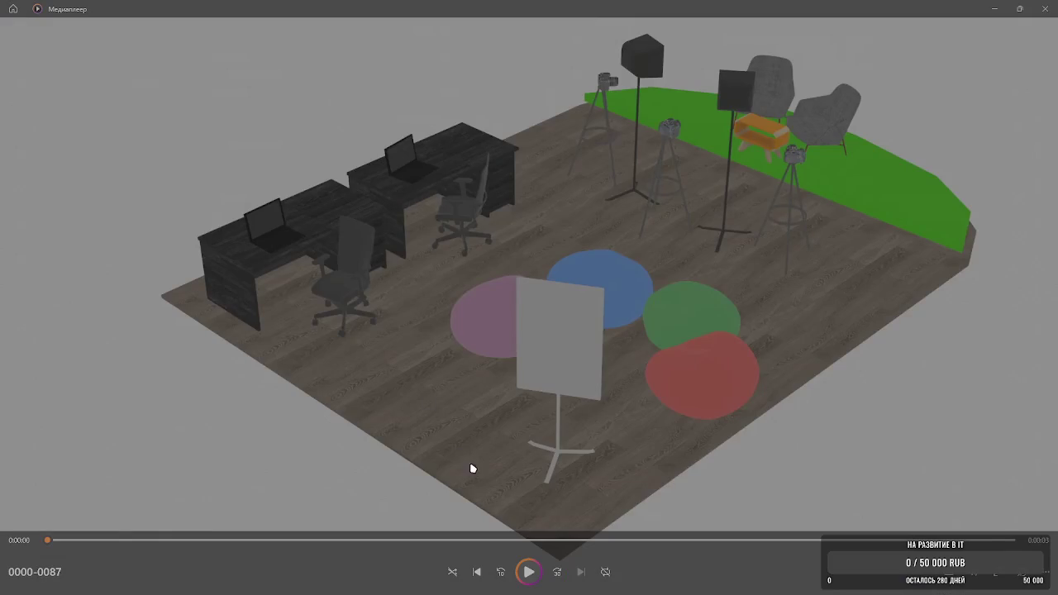
click(529, 572)
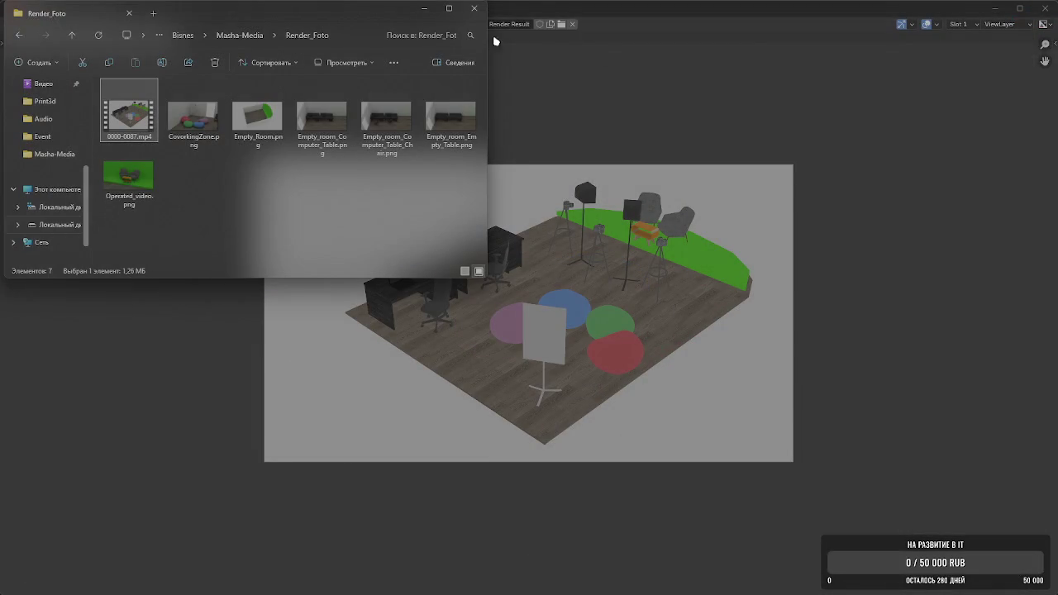
Close the player and save the room render as All_Plane.png in the Render_Foto folder
click(476, 9)
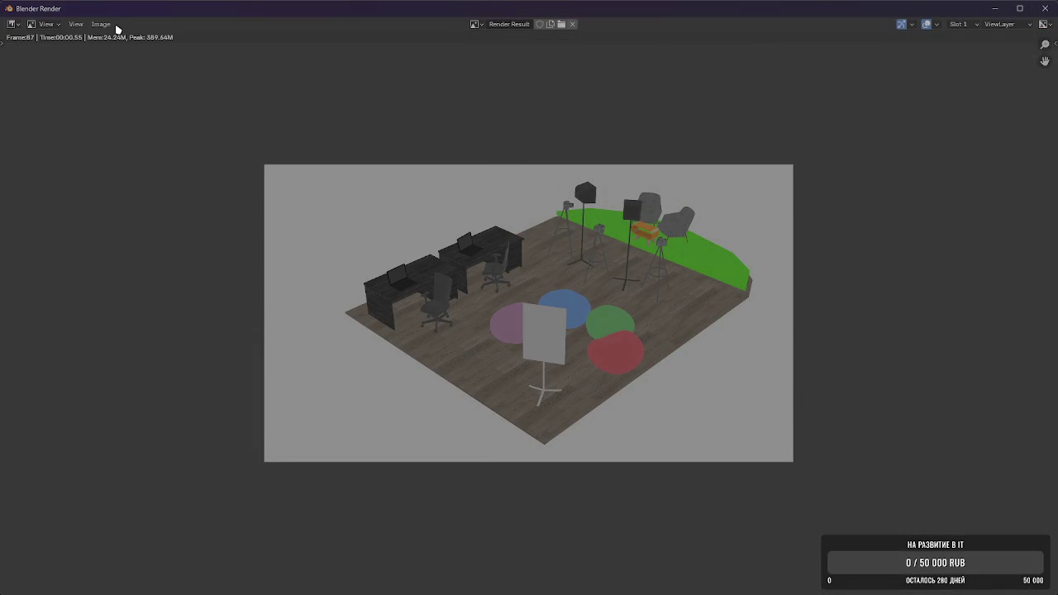
click(107, 24)
click(126, 129)
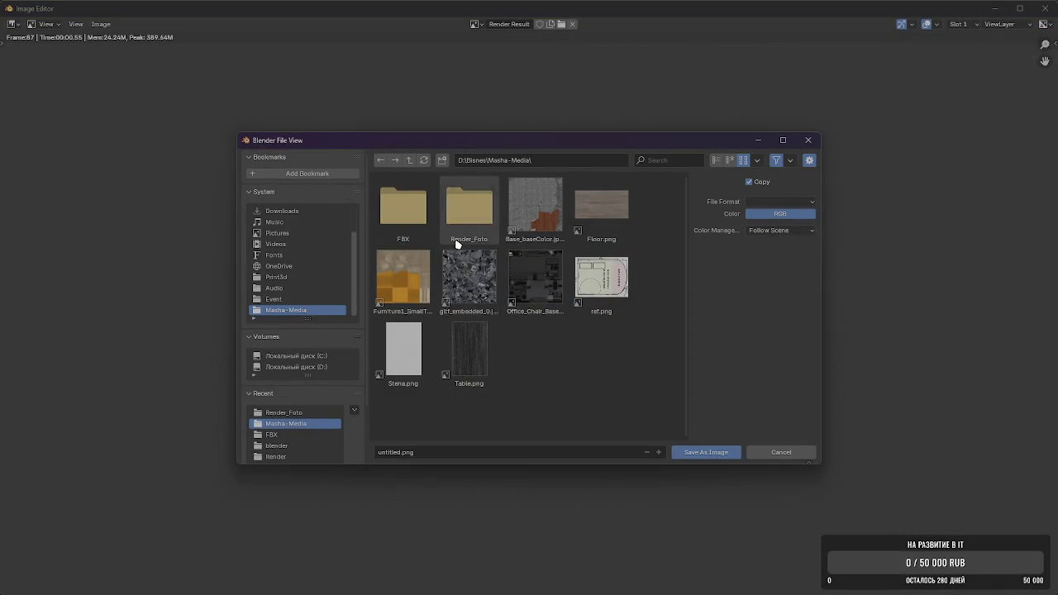
click(469, 207)
key(shift+Home)
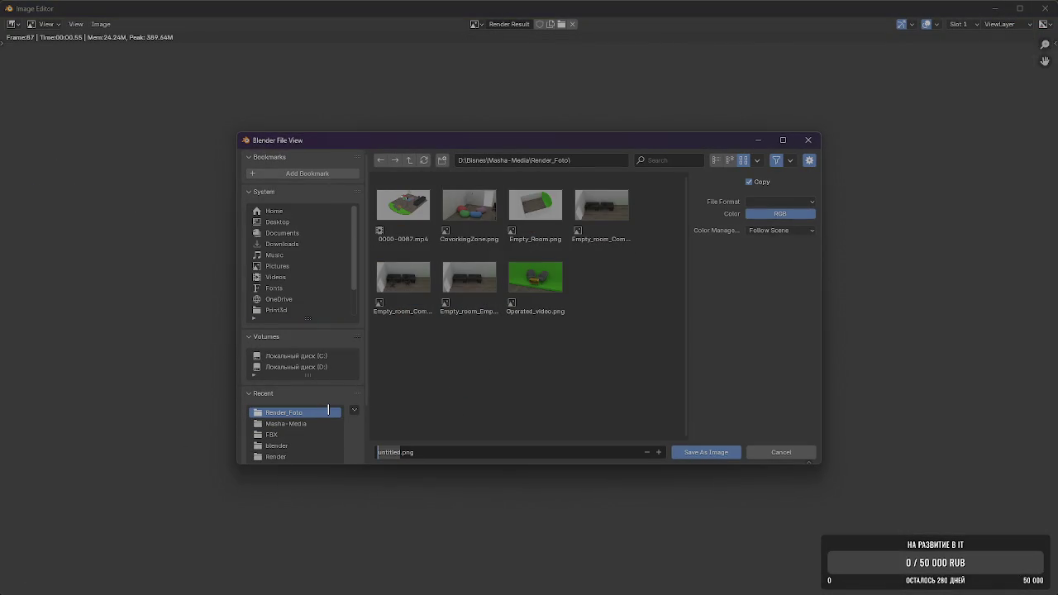
text(All_Plane)
click(674, 453)
mouse_move(555, 582)
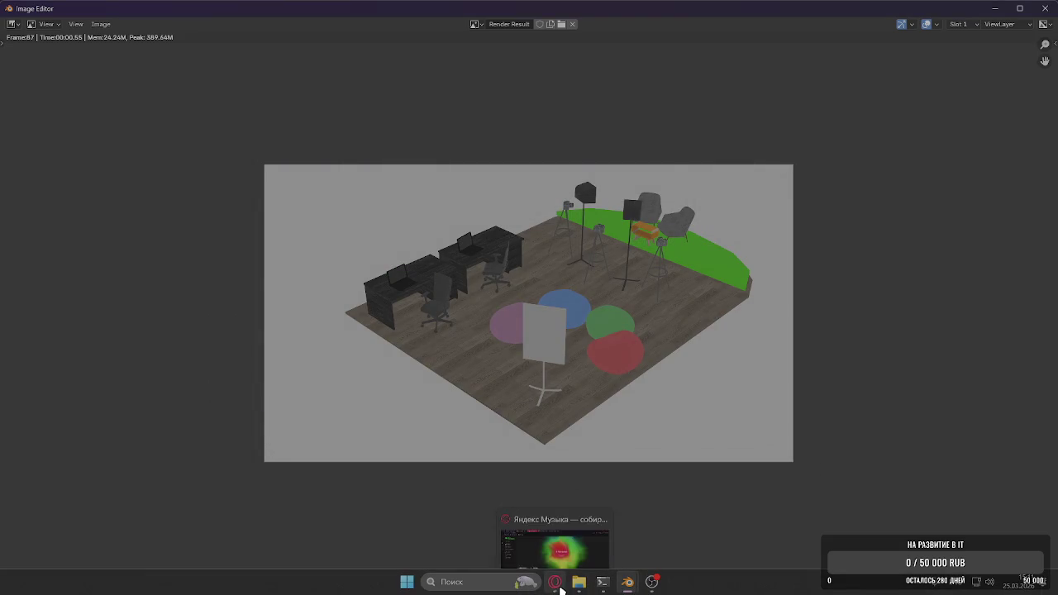
Hide the Захват экрана screen-capture source in OBS Studio's Твич scene
click(651, 581)
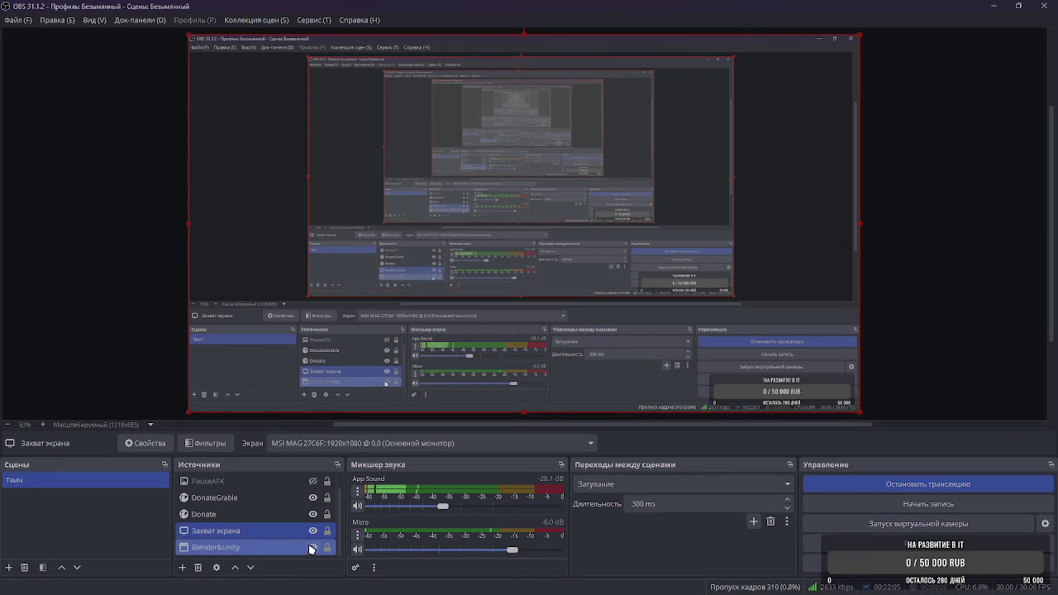
click(312, 531)
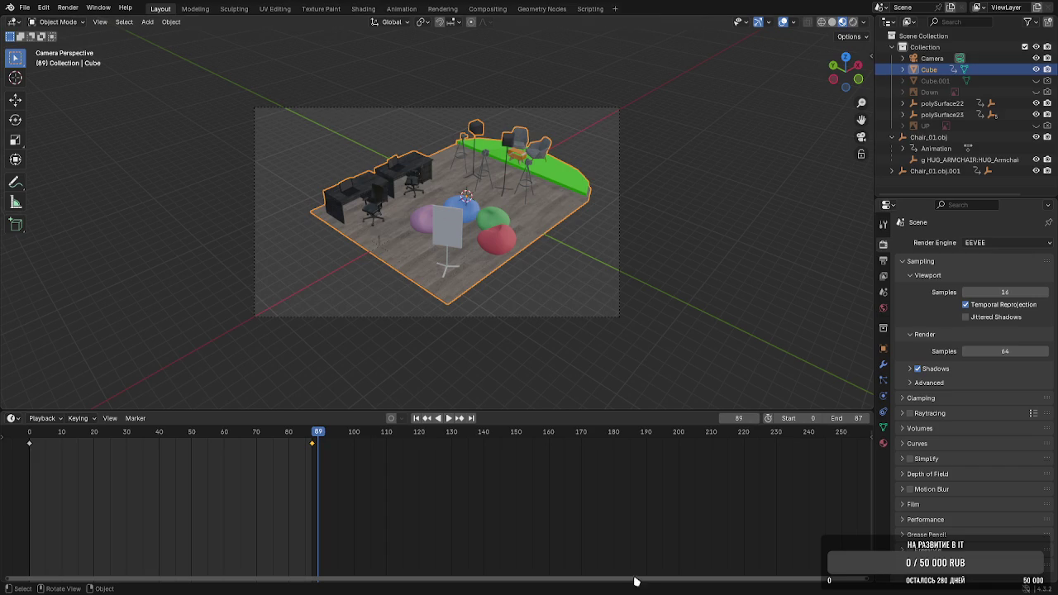
Deselect everything, maximize the 3D viewport, and orbit and zoom to overview the furnished room
click(638, 289)
middle_drag(638, 289, 667, 279)
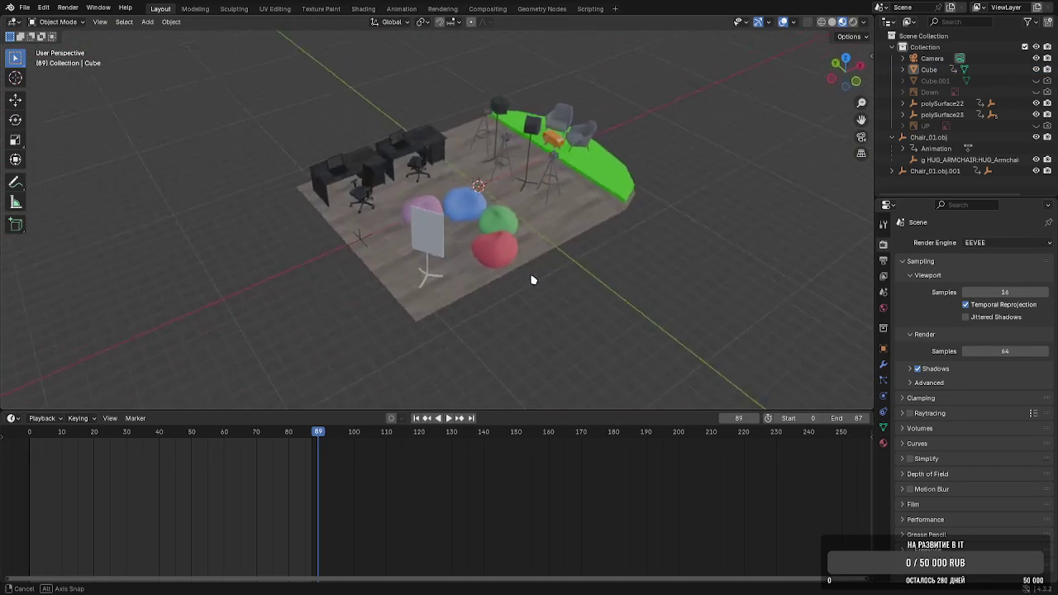
middle_drag(666, 279, 496, 323)
drag(390, 419, 390, 531)
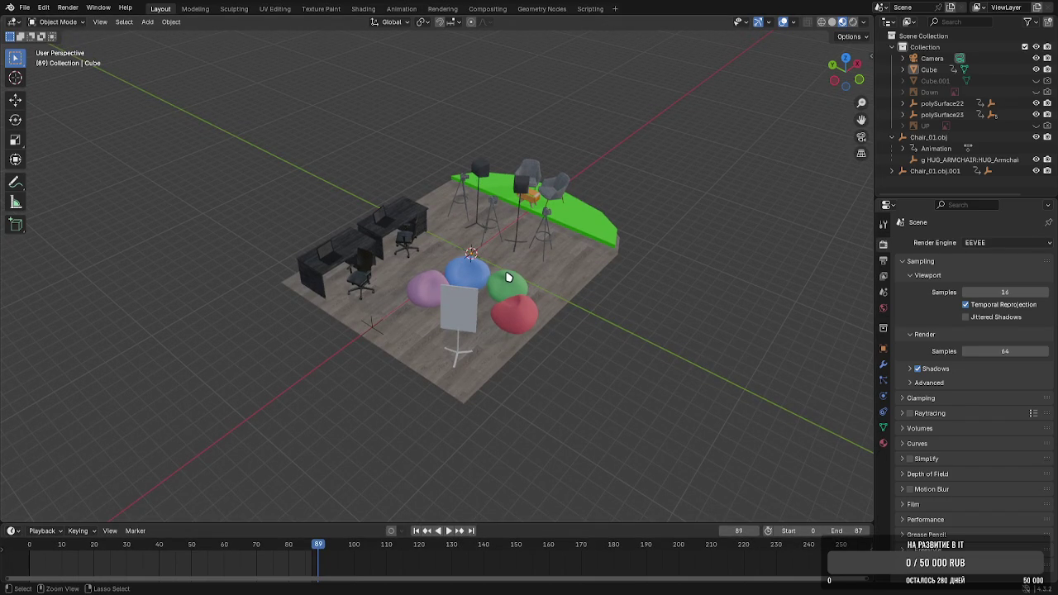
key(ctrl+space)
scroll(571, 279, up, 2)
shift+scroll(570, 279, down, 1)
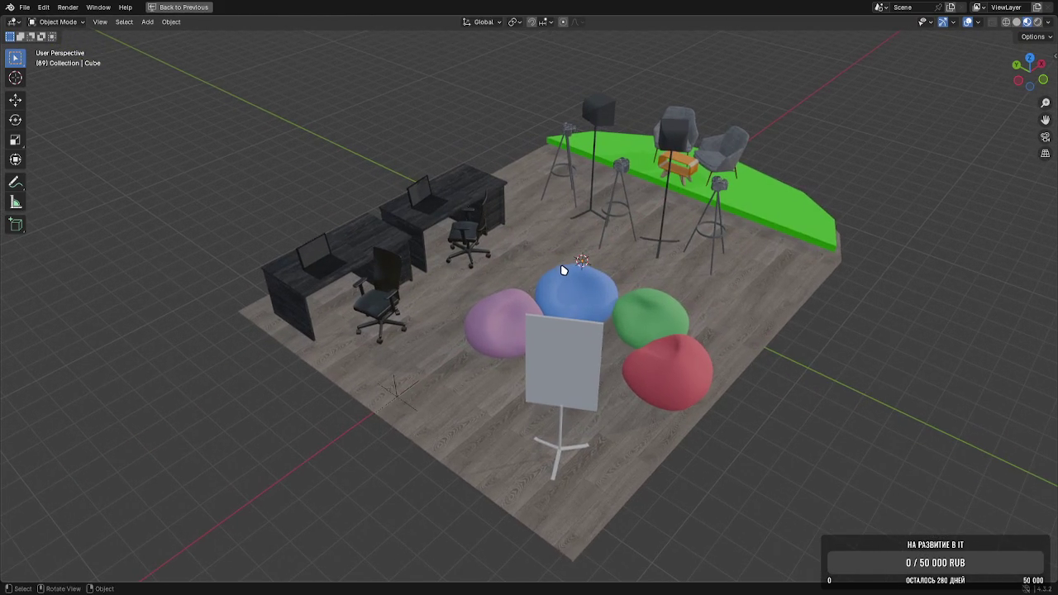
scroll(562, 267, down, 3)
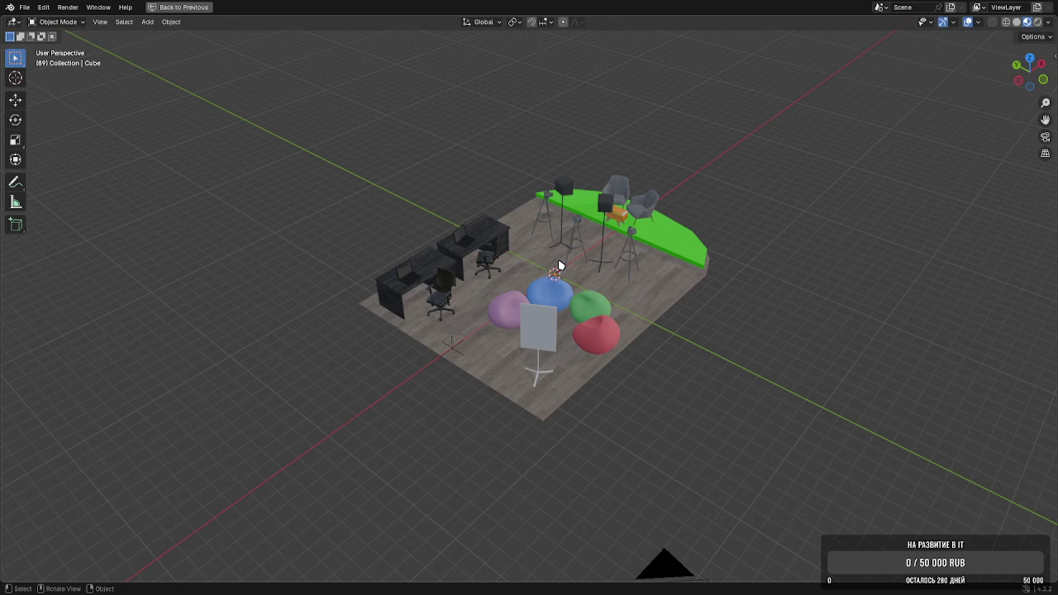
mouse_move(567, 236)
middle_down()
mouse_move(570, 273)
mouse_move(626, 405)
middle_up()
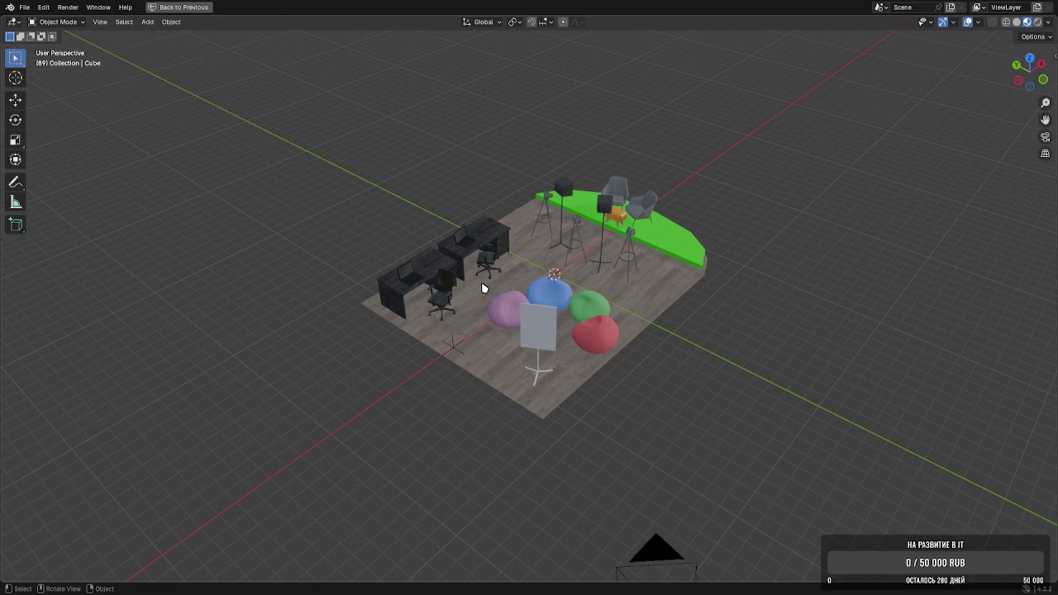
click(188, 13)
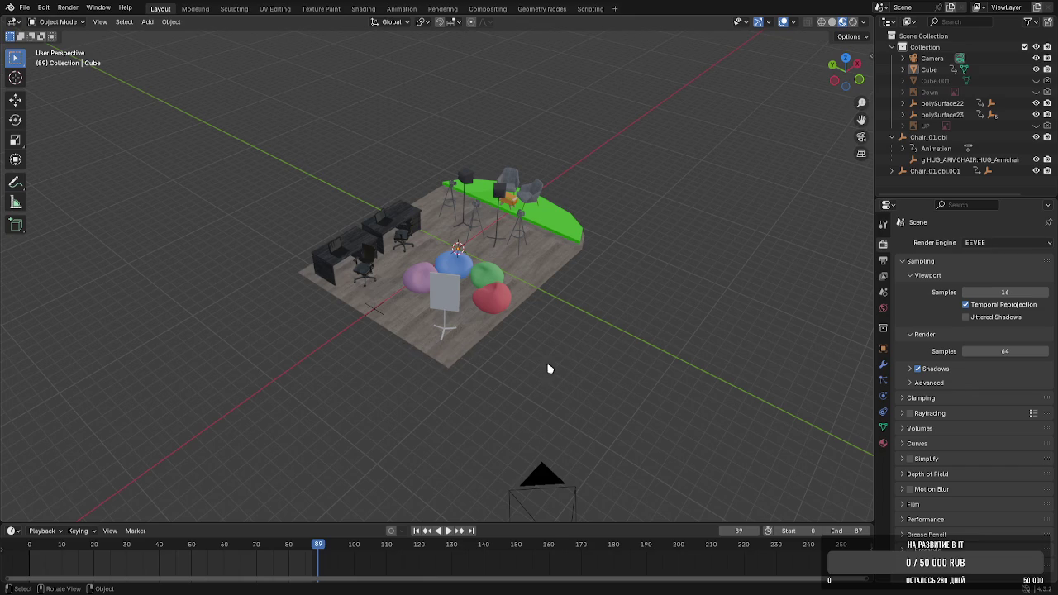
scroll(533, 363, down, 3)
scroll(532, 363, down, 1)
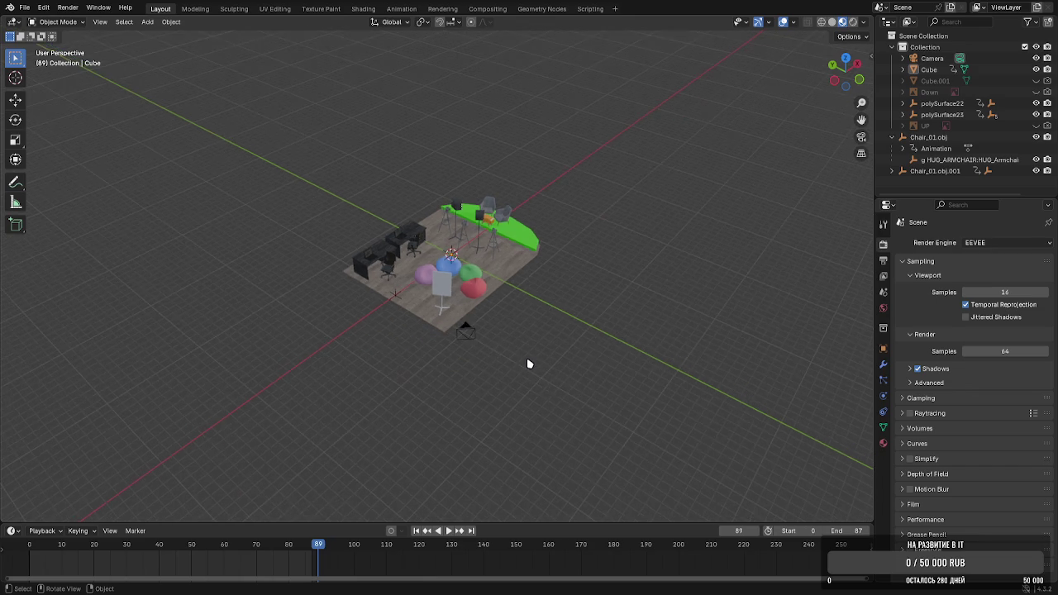
scroll(526, 362, up, 3)
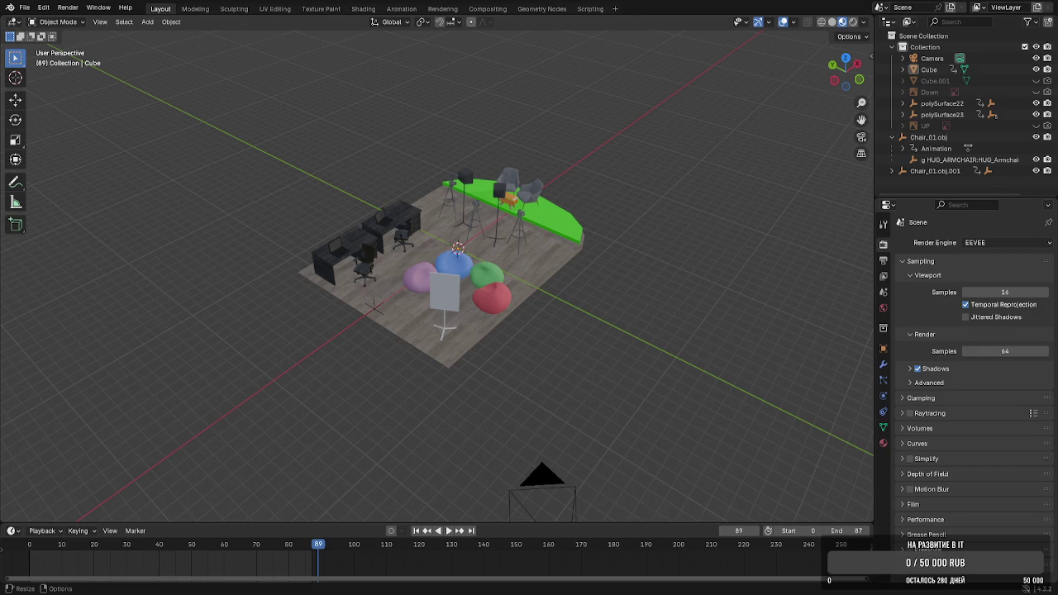
middle_drag(538, 314, 473, 319)
scroll(473, 320, up, 5)
scroll(473, 320, down, 5)
mouse_move(590, 314)
middle_down()
mouse_move(659, 309)
mouse_move(513, 316)
mouse_move(626, 300)
mouse_move(463, 284)
mouse_move(463, 355)
mouse_move(455, 331)
mouse_move(561, 333)
mouse_move(709, 366)
middle_up()
scroll(701, 357, down, 2)
scroll(703, 380, down, 3)
mouse_move(697, 402)
middle_down()
mouse_move(653, 399)
mouse_move(597, 427)
mouse_move(574, 295)
mouse_move(748, 327)
mouse_move(619, 319)
mouse_move(836, 330)
middle_up()
scroll(574, 295, up, 2)
scroll(608, 314, up, 3)
mouse_move(609, 313)
middle_down()
mouse_move(579, 350)
mouse_move(574, 339)
mouse_move(558, 348)
mouse_move(548, 338)
mouse_move(583, 350)
mouse_move(588, 363)
middle_up()
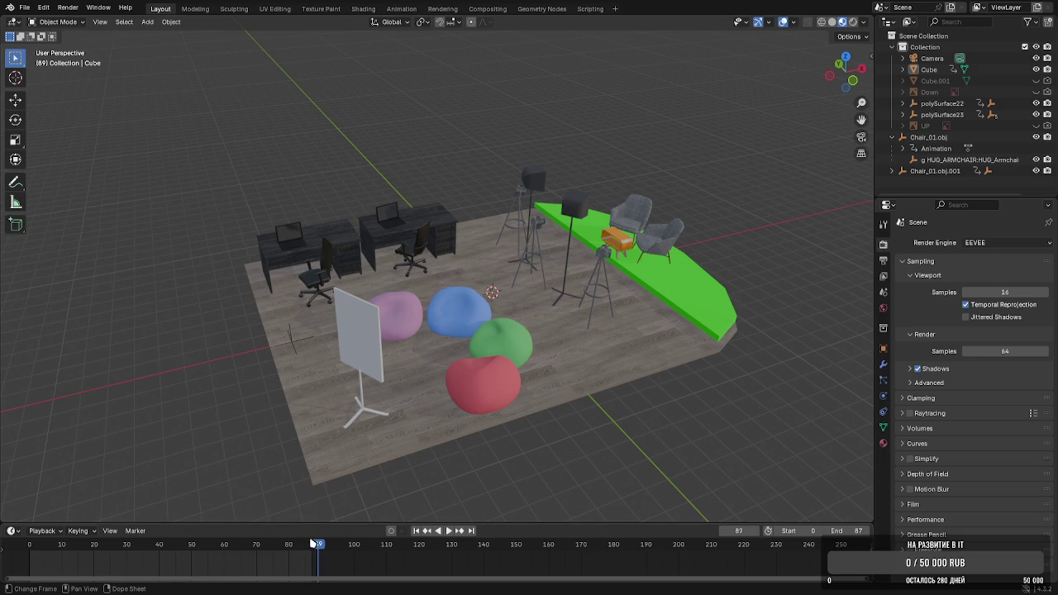
Preview the turntable animation, stop playback, and quit Blender with Ctrl+Q
key(space)
mouse_move(317, 546)
mouse_down()
mouse_move(33, 546)
mouse_move(246, 545)
mouse_up()
key(Escape)
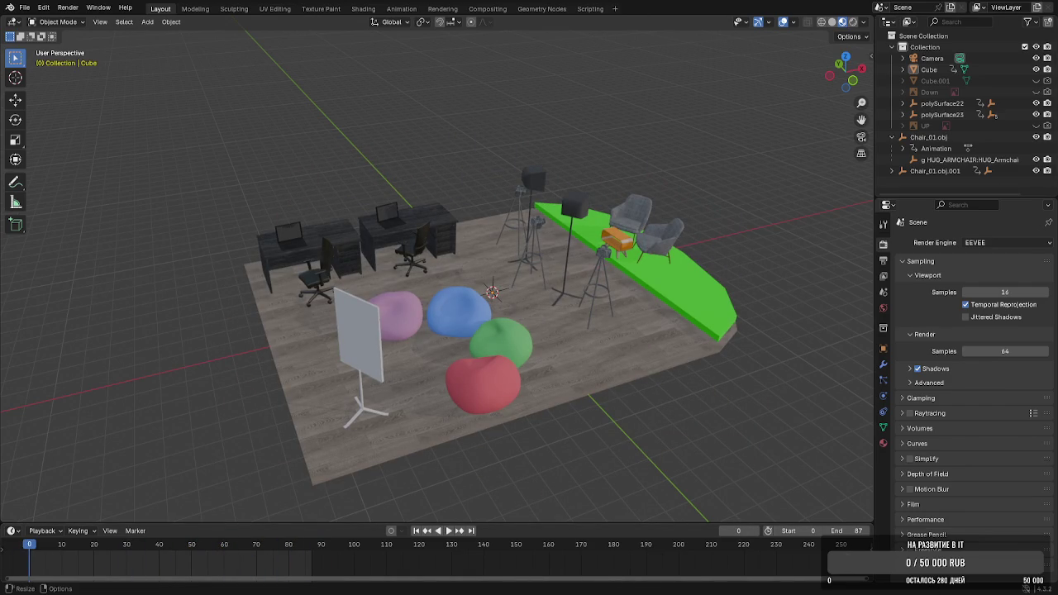
key(ctrl+q)
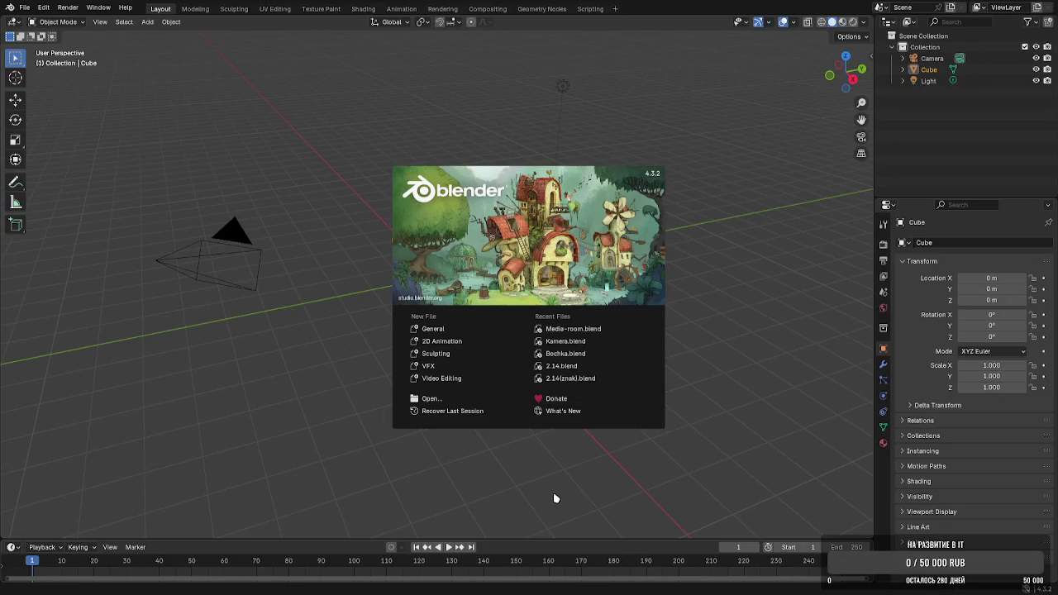
click(558, 499)
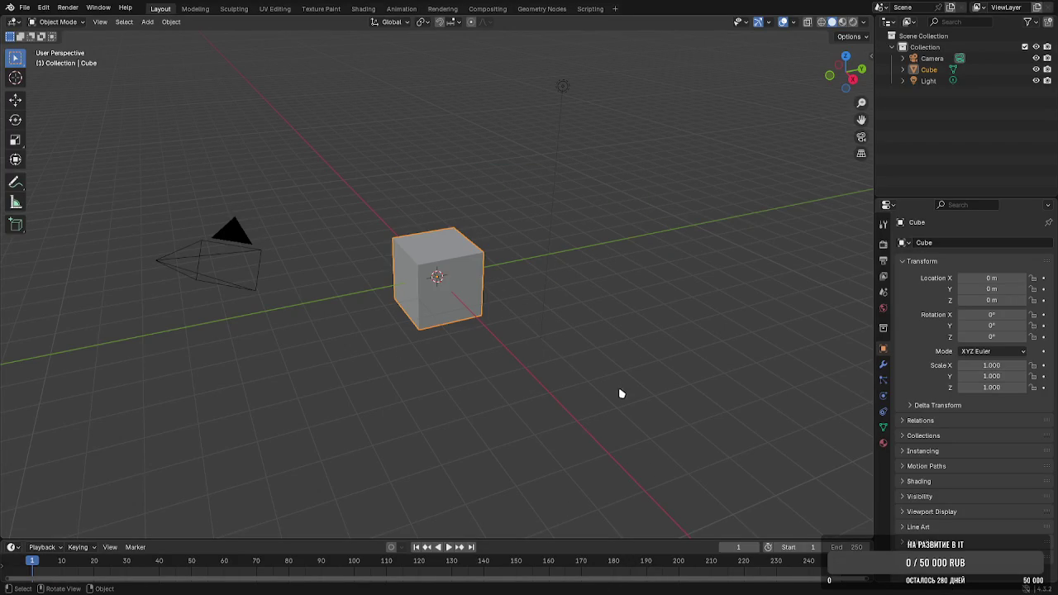
key(a)
key(Delete)
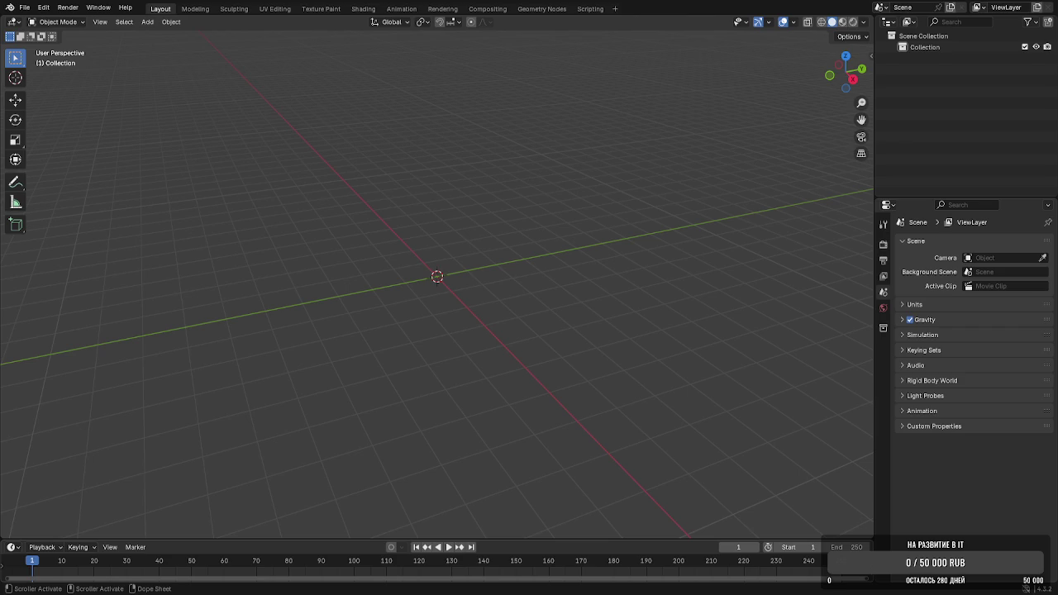
middle_drag(513, 361, 510, 404)
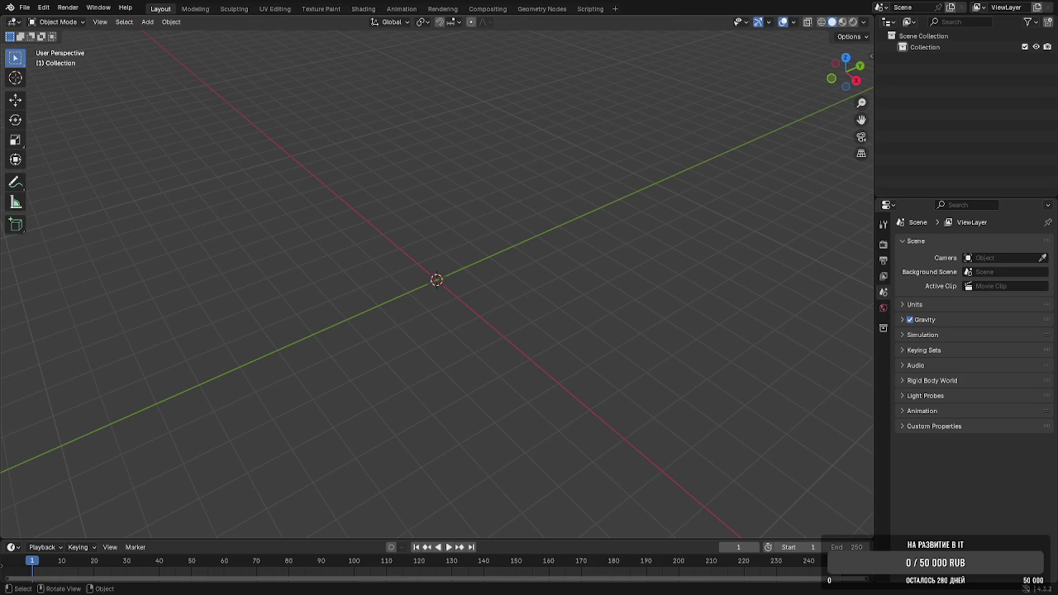
Drop the house photo in as a reference image and stand it upright with 90° X and Z rotations
drag(448, 150, 448, 150)
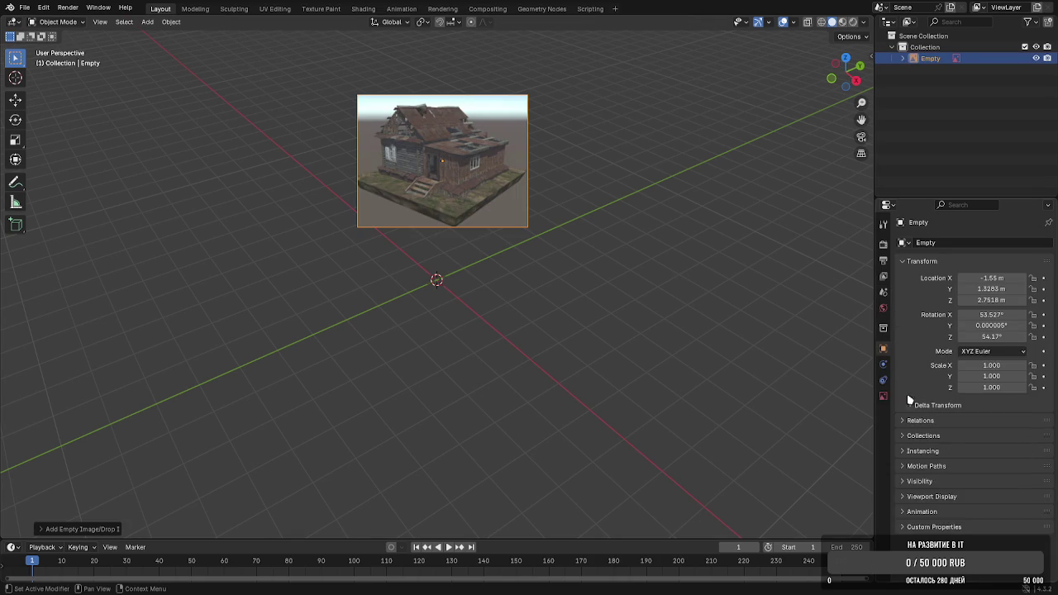
click(996, 315)
text(0)
key(Return)
click(1005, 326)
text(0)
key(Return)
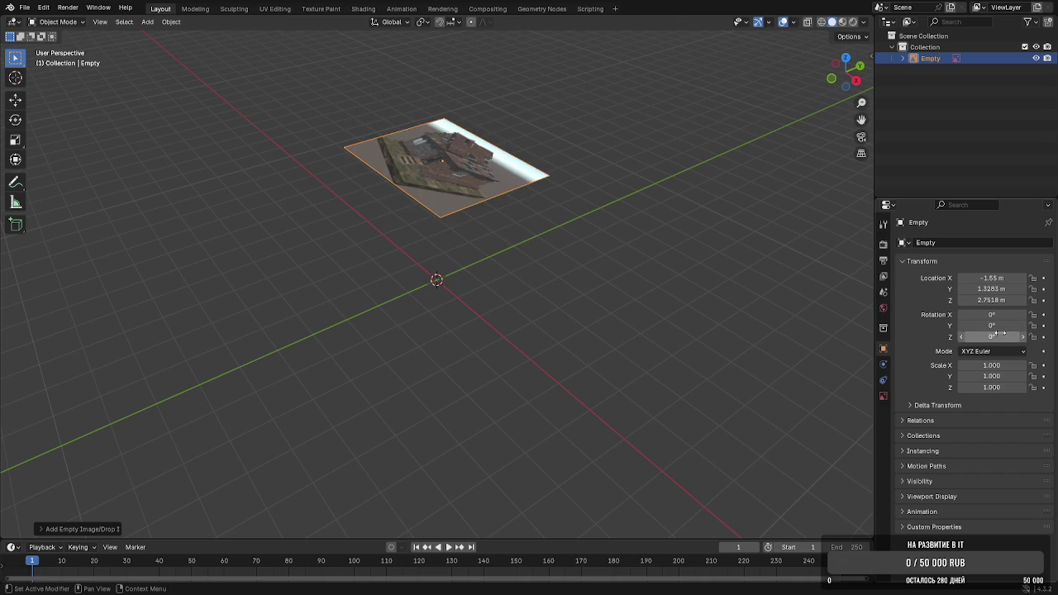
click(1015, 337)
text(0)
key(Return)
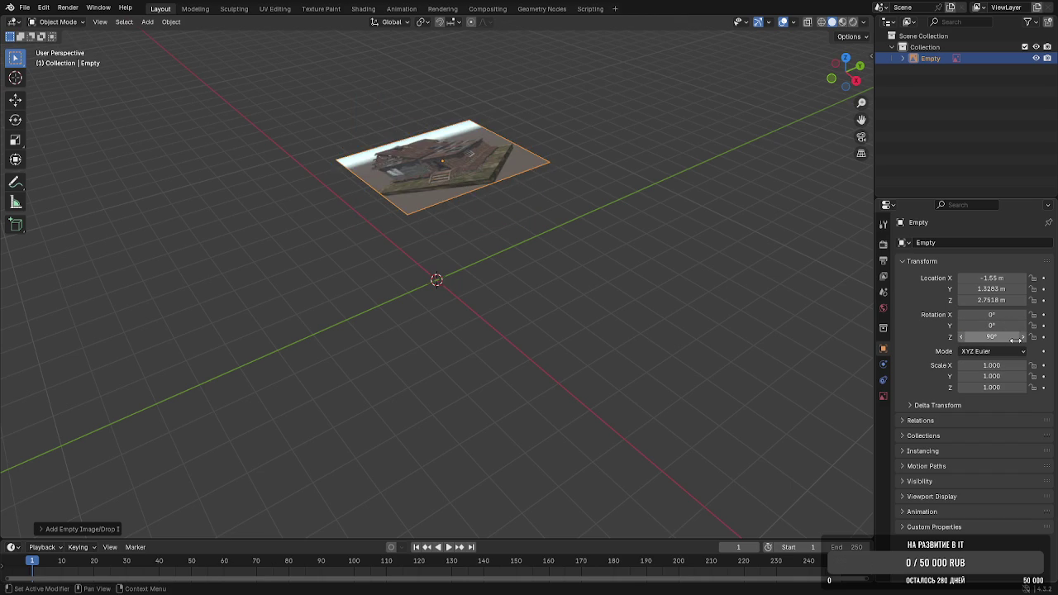
text(90)
key(Return)
key(ctrl+z)
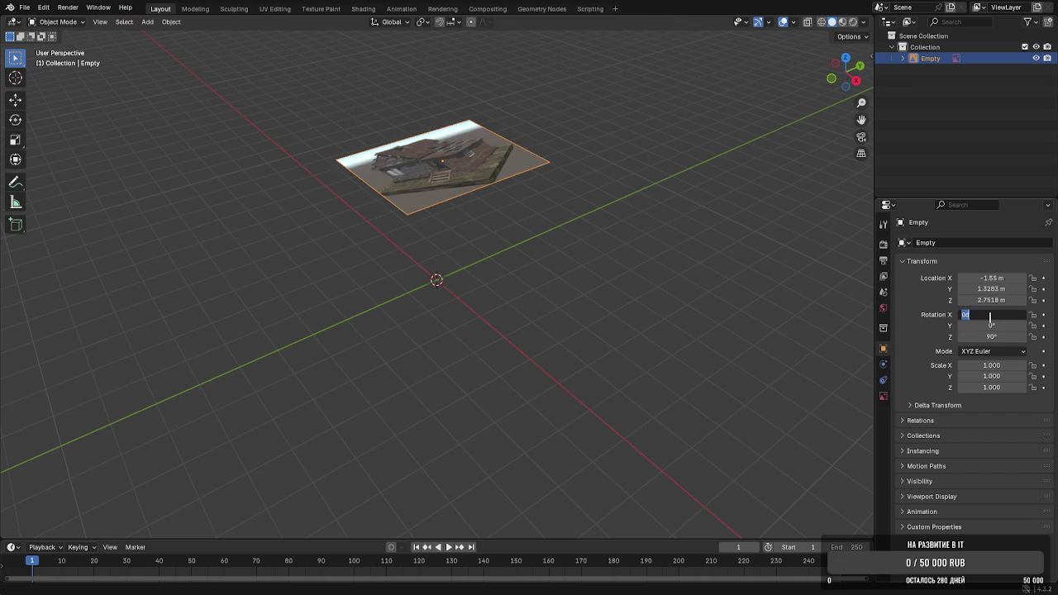
text(90)
key(Return)
Scale the reference image up to 2.195 and move it back along the X axis
mouse_move(567, 199)
middle_down()
mouse_move(591, 200)
mouse_move(562, 204)
middle_up()
key(s)
click(744, 198)
key(g)
key(x)
click(452, 249)
middle_drag(453, 249, 461, 237)
click(587, 350)
Orbit to face the house image and add a plane at the origin
scroll(598, 324, down, 3)
middle_drag(598, 324, 442, 321)
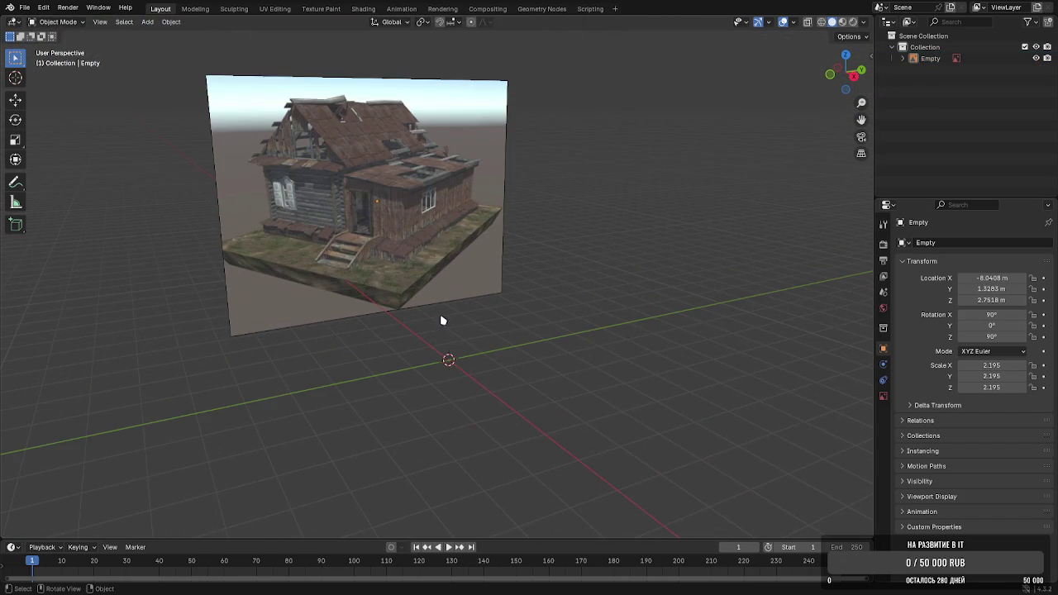
click(147, 22)
mouse_move(181, 35)
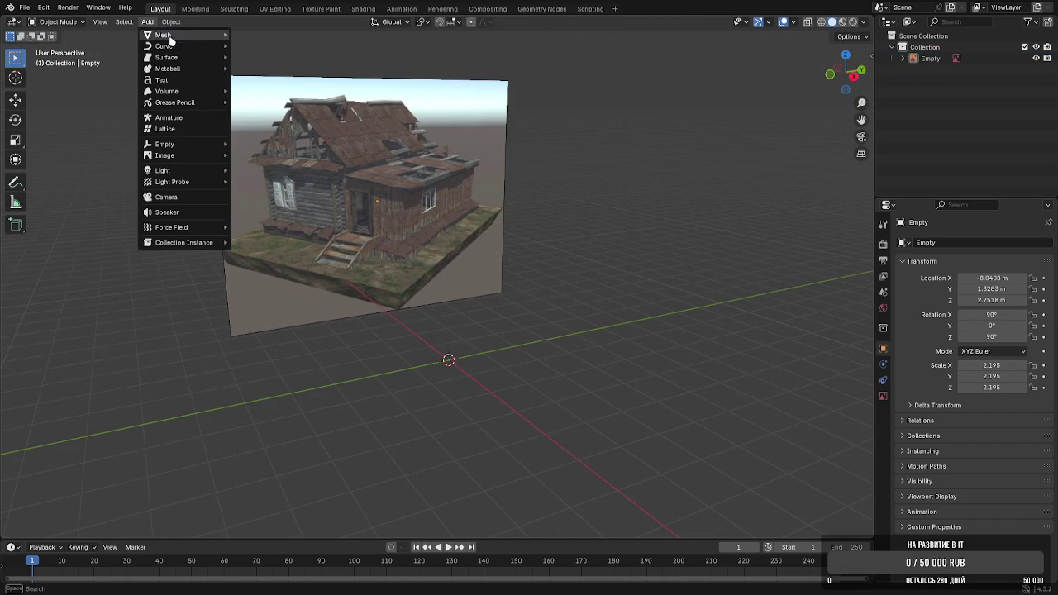
click(257, 34)
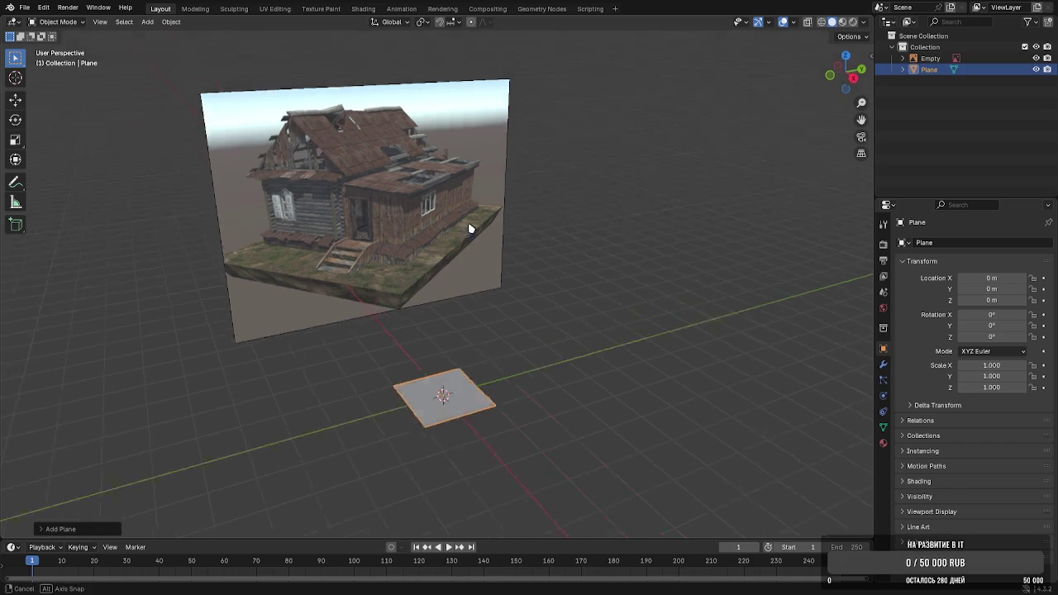
Scale the new plane up to 11.928 so it spreads as a wide ground surface
middle_drag(472, 224, 570, 302)
key(s)
click(749, 503)
middle_drag(749, 503, 615, 410)
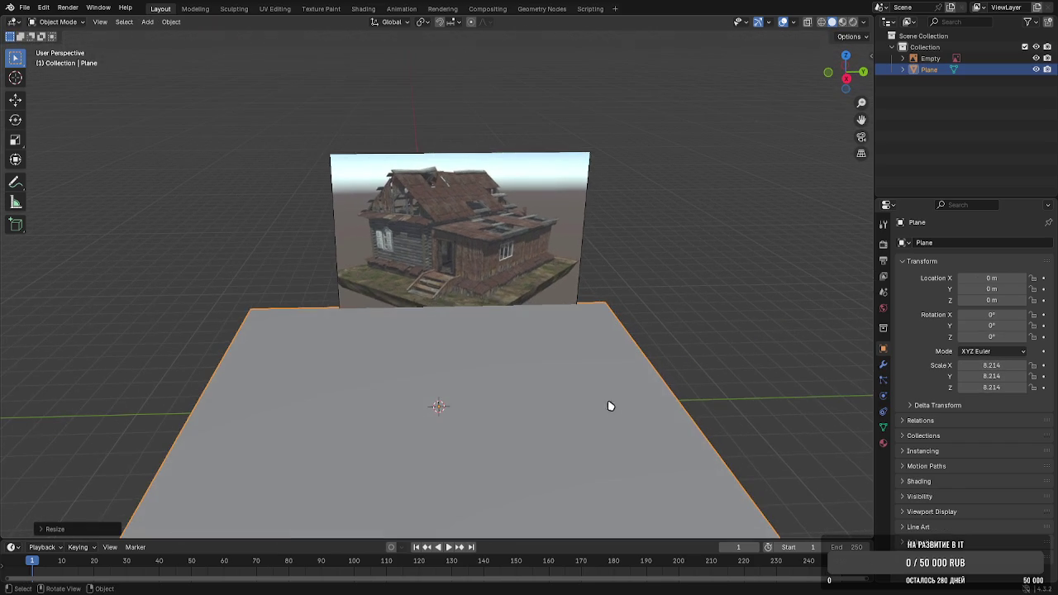
scroll(736, 343, down, 1)
scroll(716, 296, down, 3)
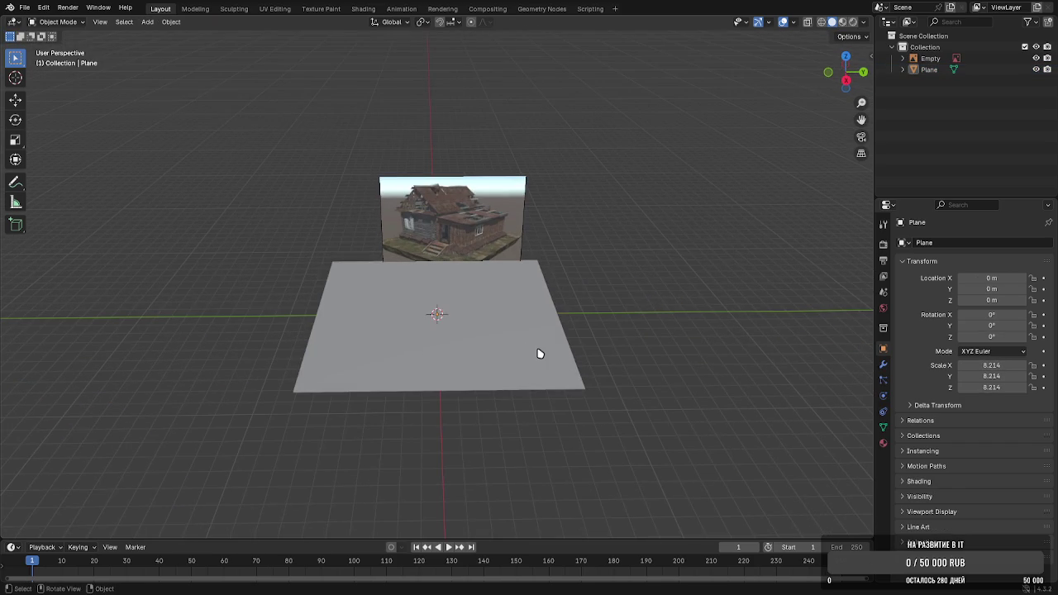
key(s)
click(649, 333)
Zoom in and out to check the enlarged ground plane against the house
scroll(586, 338, up, 3)
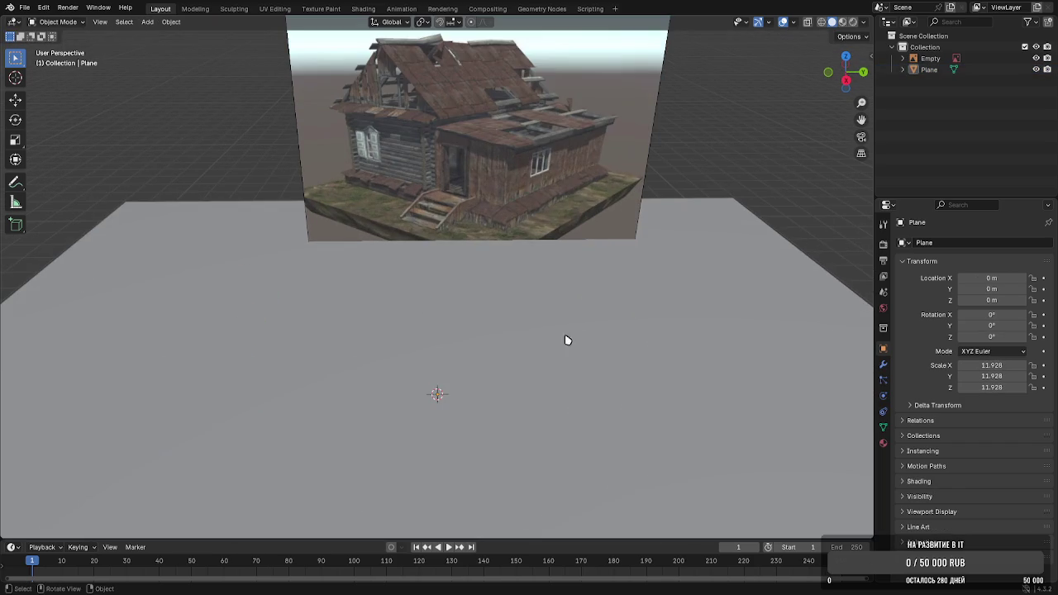
scroll(527, 331, down, 1)
scroll(529, 324, down, 1)
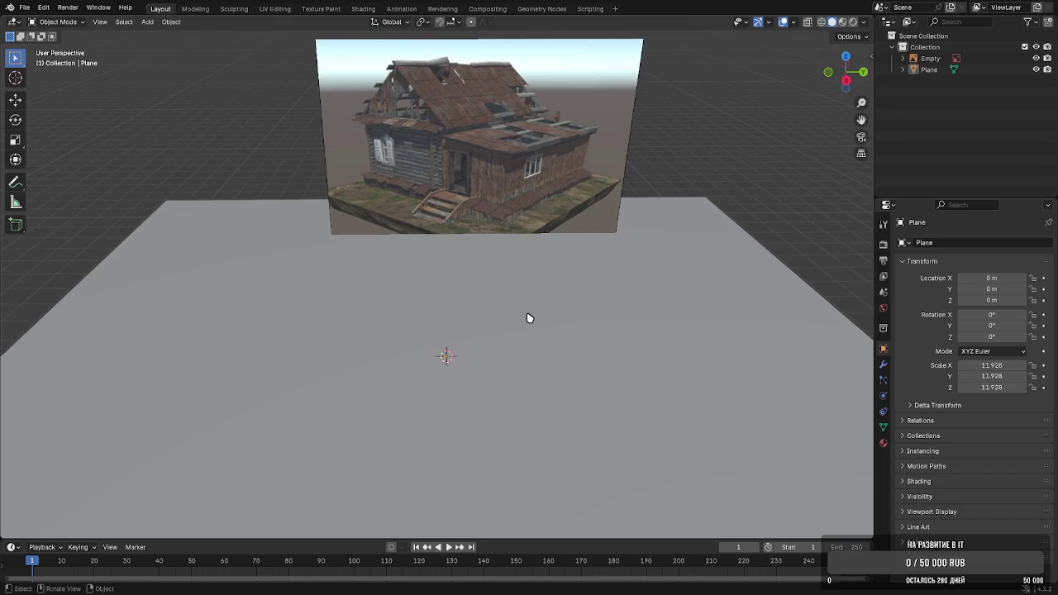
scroll(527, 318, down, 1)
scroll(515, 309, down, 1)
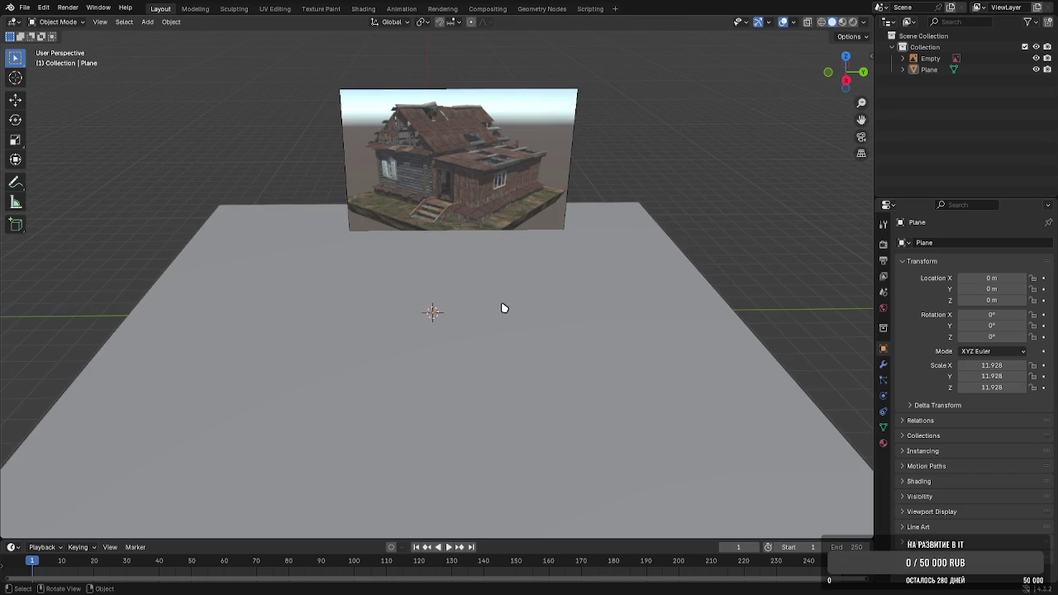
scroll(491, 317, up, 2)
scroll(489, 314, up, 1)
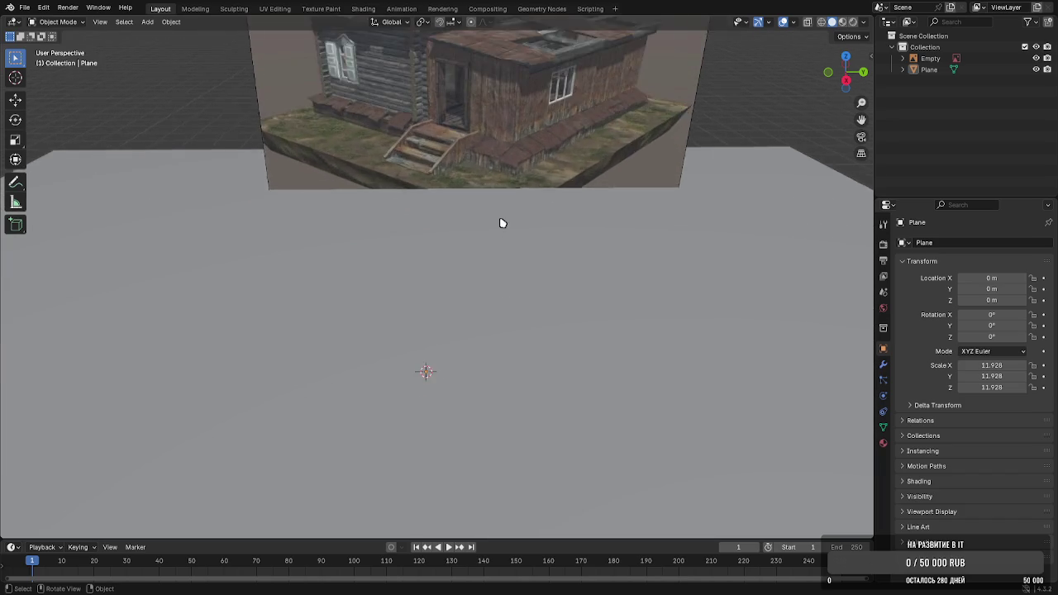
scroll(498, 229, up, 1)
scroll(488, 232, up, 1)
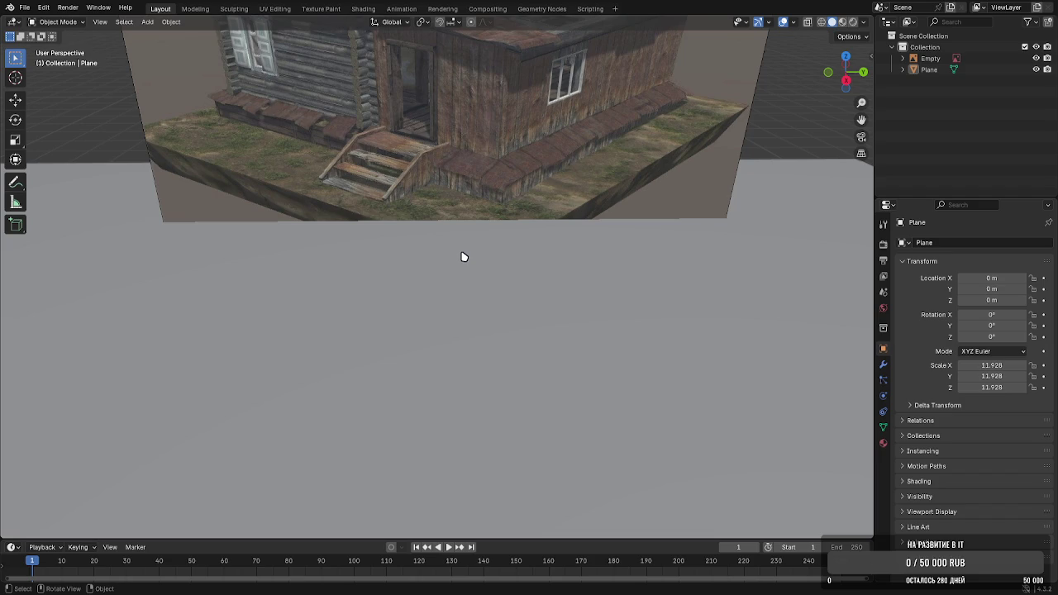
scroll(456, 277, down, 4)
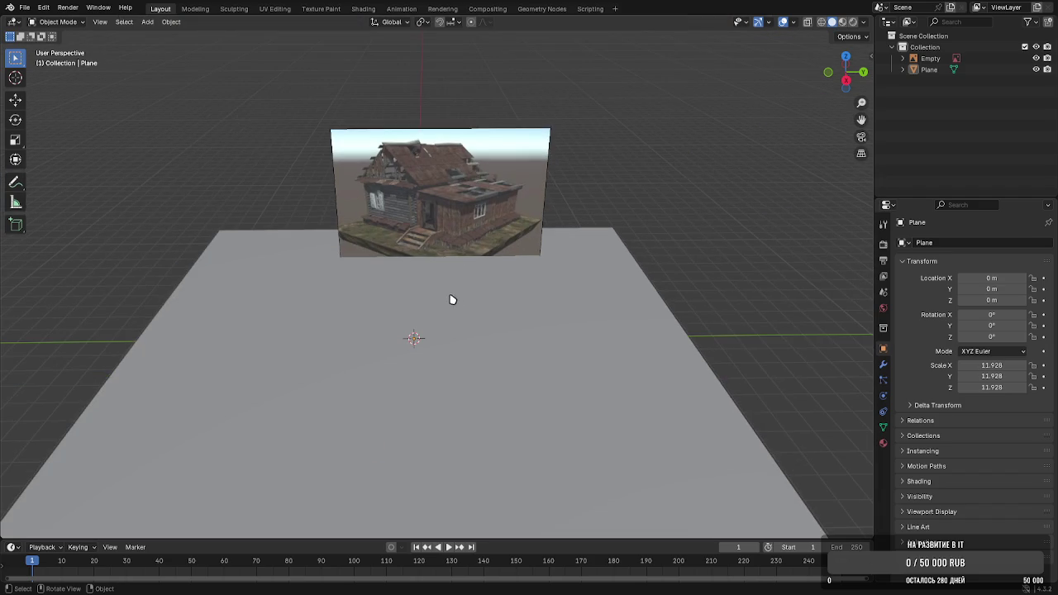
click(149, 22)
Add a cube, flatten it along Z, and raise it to sit on the ground
click(276, 42)
mouse_move(293, 94)
middle_down()
mouse_move(457, 350)
mouse_move(480, 307)
middle_up()
key(s)
key(z)
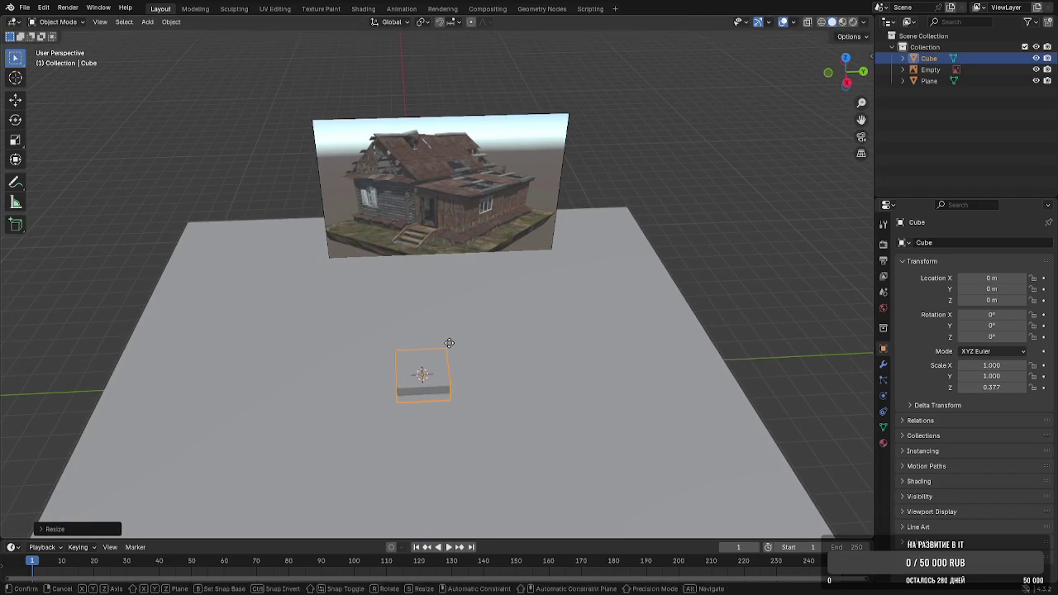
click(448, 337)
middle_drag(449, 338, 485, 298)
key(g)
key(z)
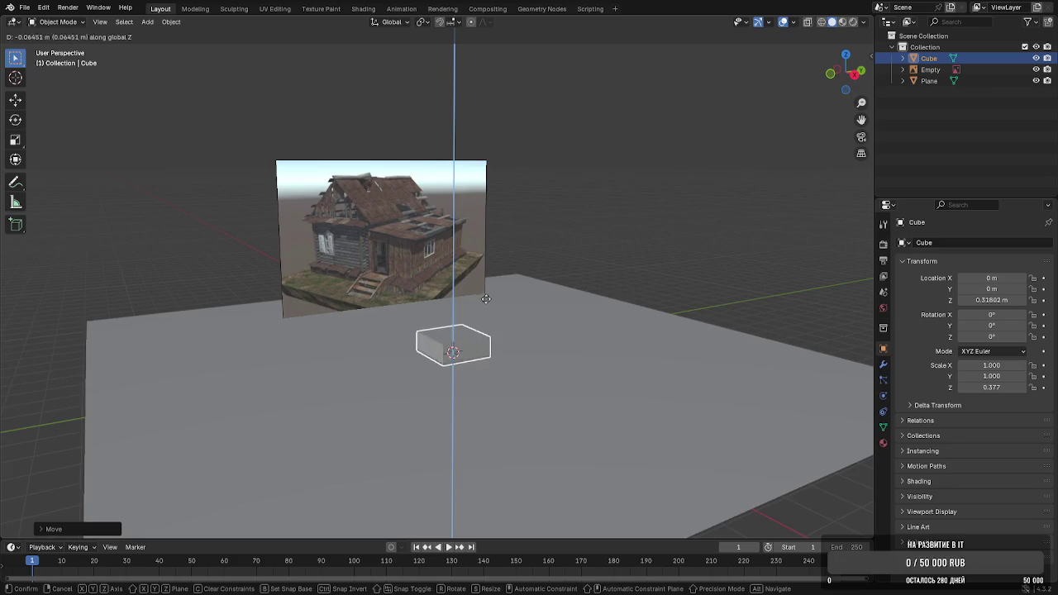
click(487, 303)
Stretch the slab along X and shorten the duplicate slab by moving its edge
middle_drag(503, 342, 489, 356)
key(s)
key(x)
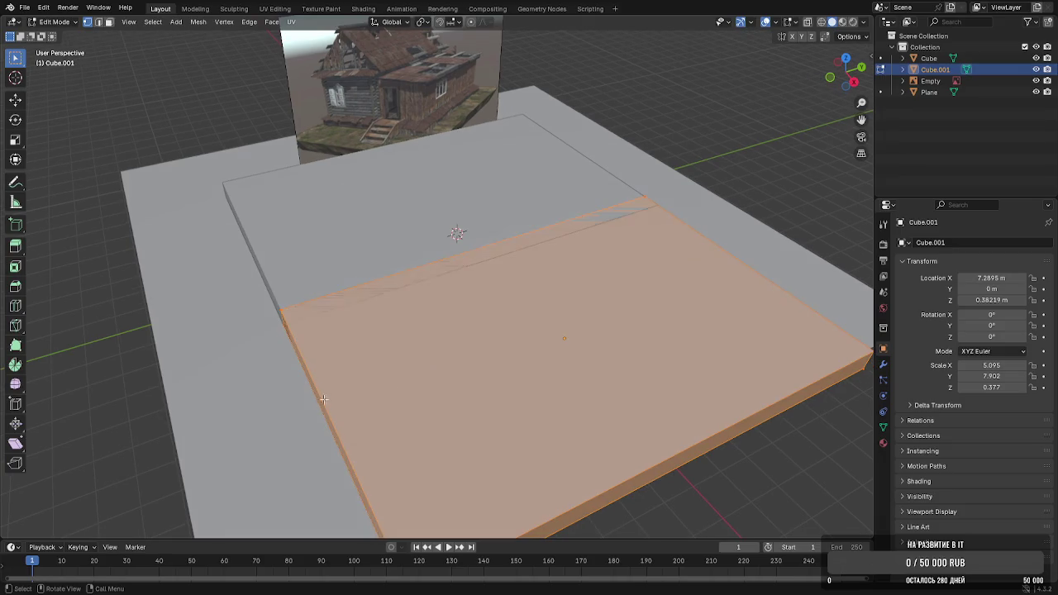
key(2)
click(320, 410)
key(g)
key(x)
key(y)
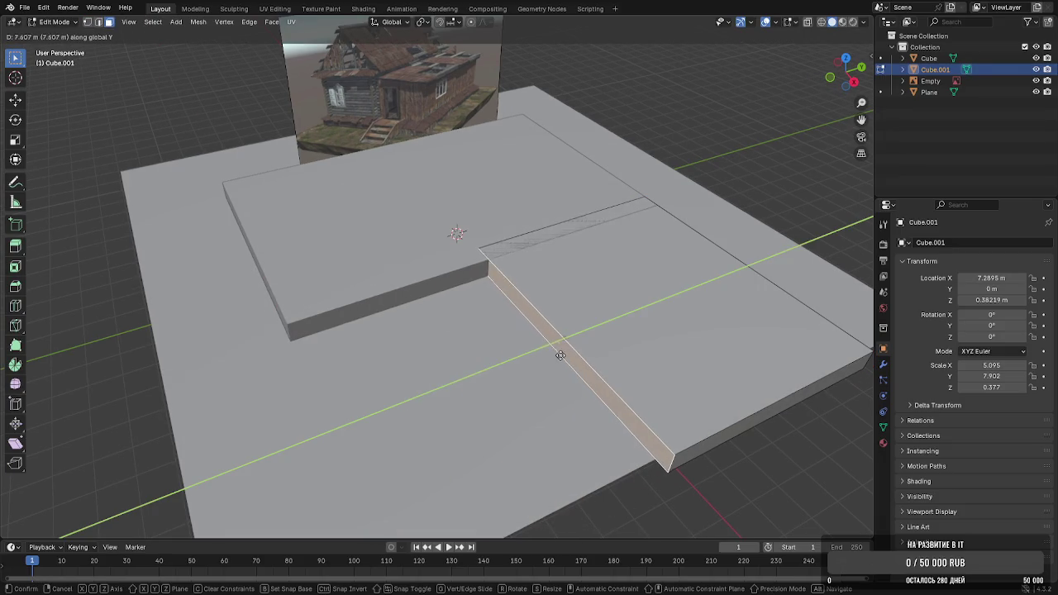
click(559, 355)
Narrow and delete the duplicate slab, then put the original slab into Edit Mode
key(Tab)
key(s)
key(x)
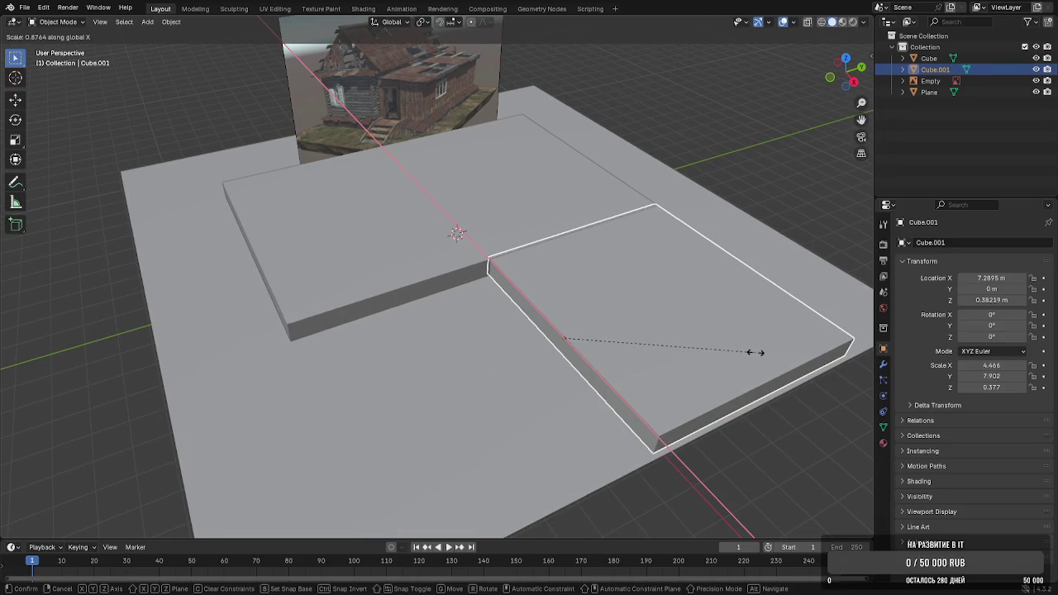
click(754, 353)
key(Delete)
click(430, 232)
key(Tab)
click(15, 306)
Cut a new edge loop across the slab and shift it left to mark the wing
click(430, 217)
middle_drag(455, 232, 484, 267)
key(g)
key(y)
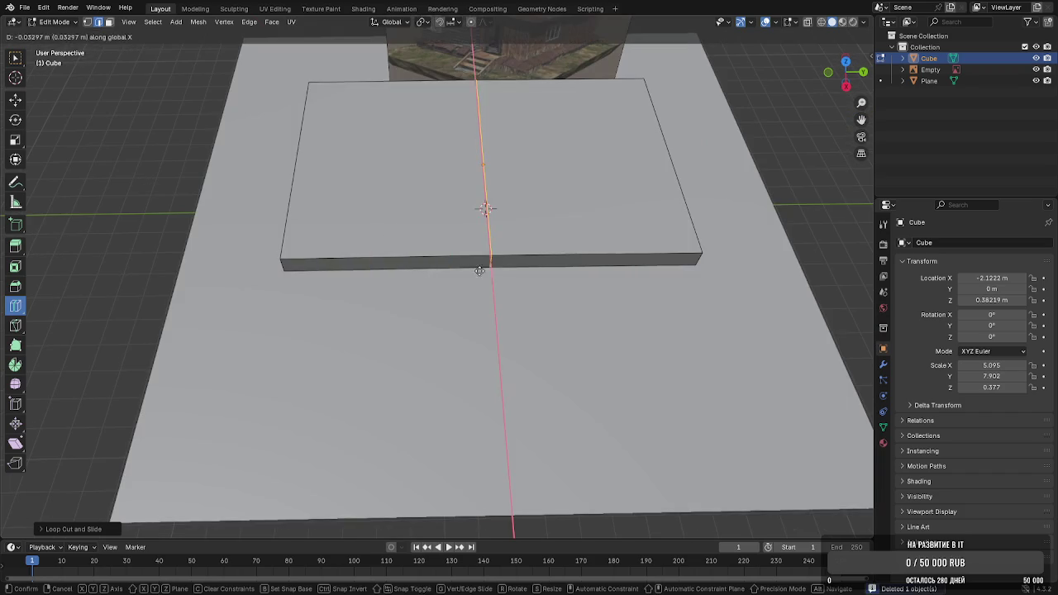
click(551, 271)
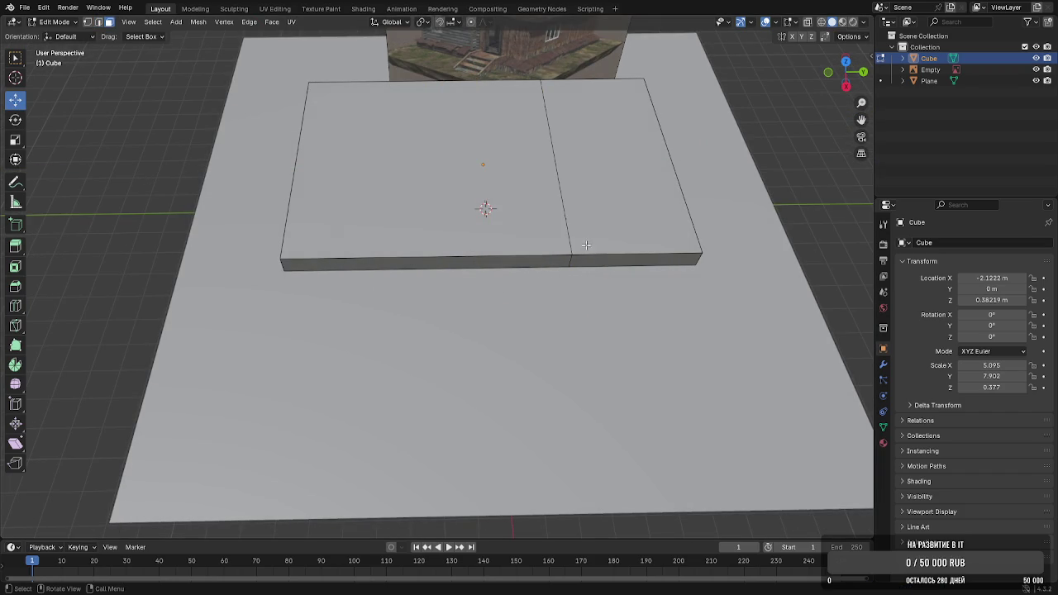
alt+click(555, 251)
drag(602, 166, 544, 170)
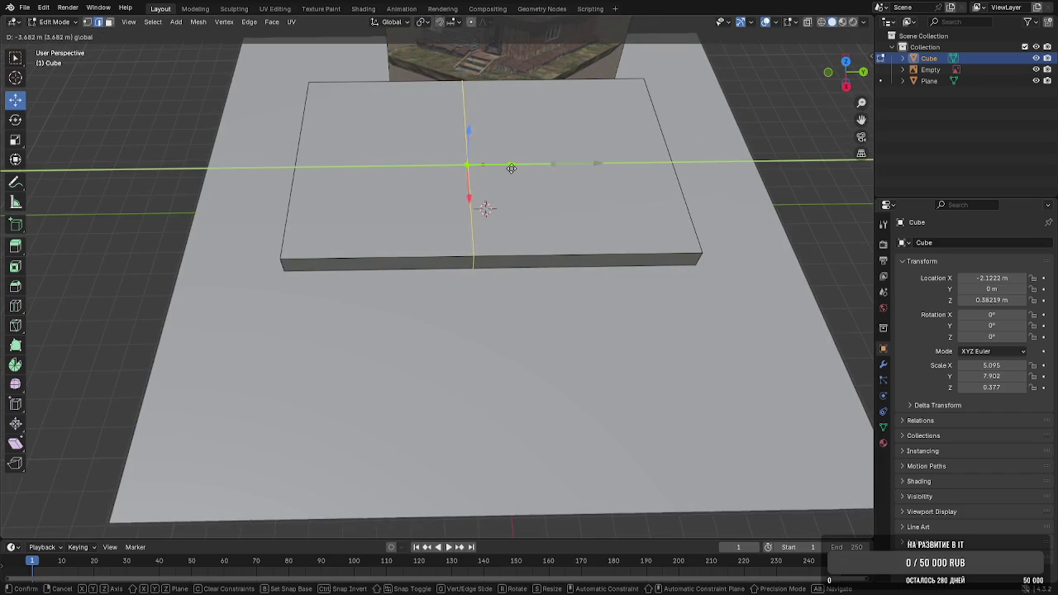
Extrude the right block's front face forward to form the L-shaped wing
key(3)
click(607, 261)
key(e)
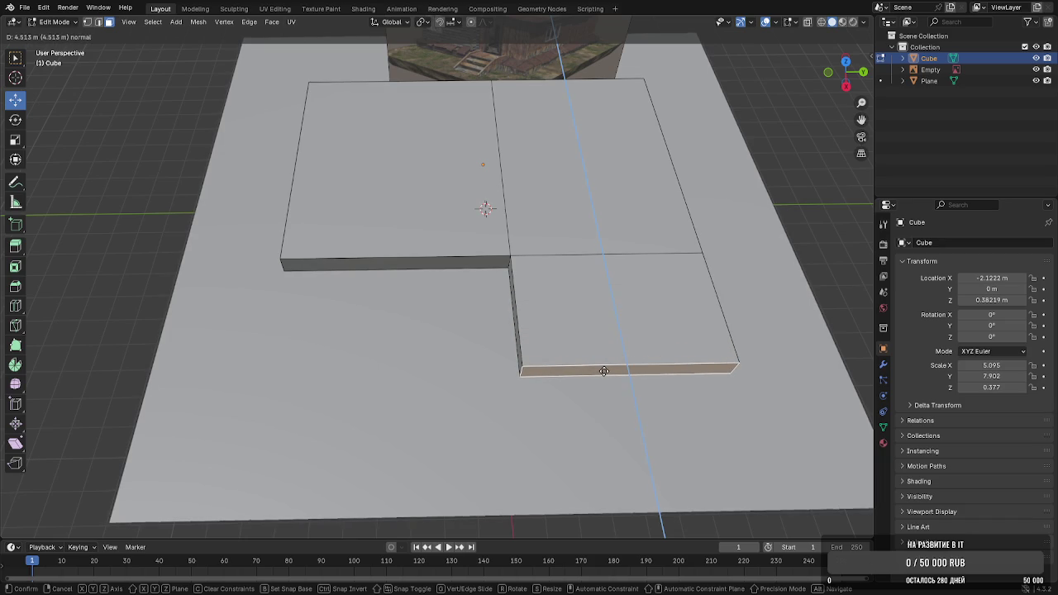
click(604, 371)
key(Tab)
Orbit and zoom to inspect the whole L-shaped foundation block
mouse_move(604, 371)
middle_down()
mouse_move(706, 213)
mouse_move(684, 142)
mouse_move(515, 165)
mouse_move(508, 195)
middle_up()
scroll(484, 224, up, 3)
scroll(434, 224, up, 2)
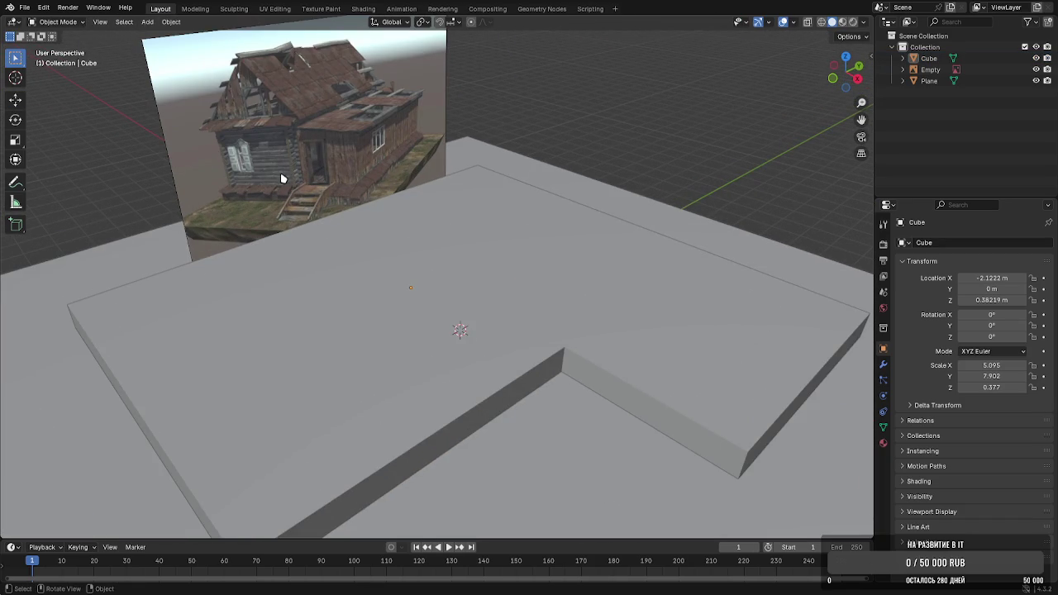
scroll(281, 178, up, 2)
scroll(354, 231, up, 3)
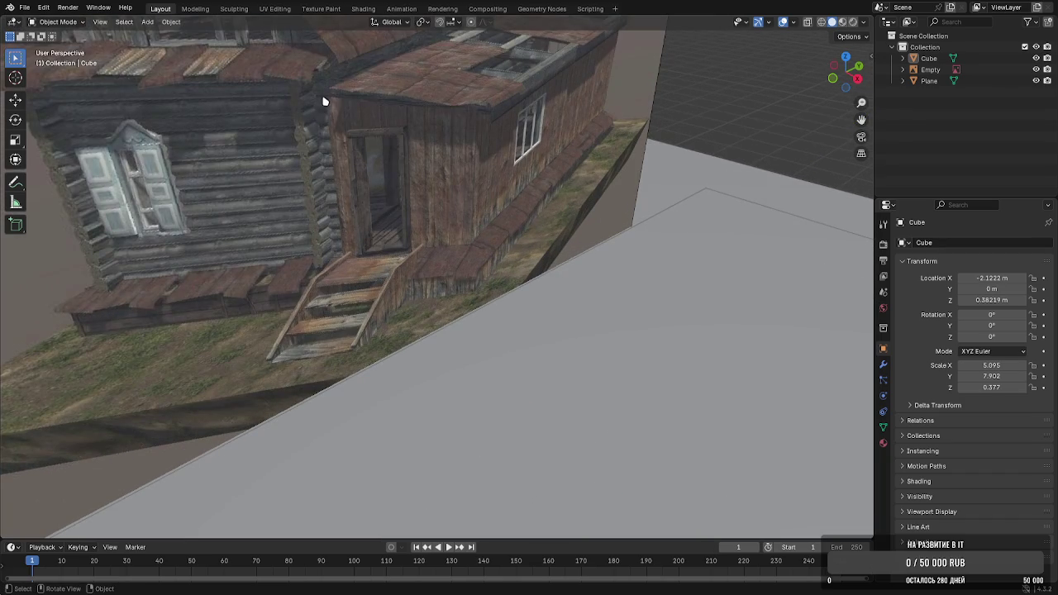
scroll(463, 282, down, 2)
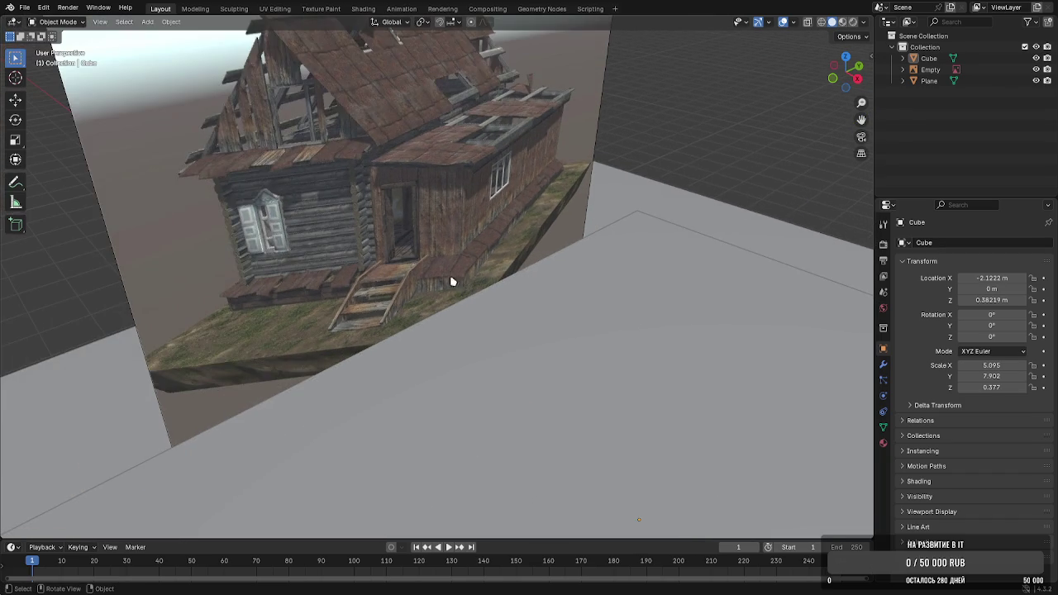
scroll(414, 248, down, 1)
scroll(410, 229, down, 3)
Add a trial cylinder, cancel its X rotation, and delete it
click(147, 23)
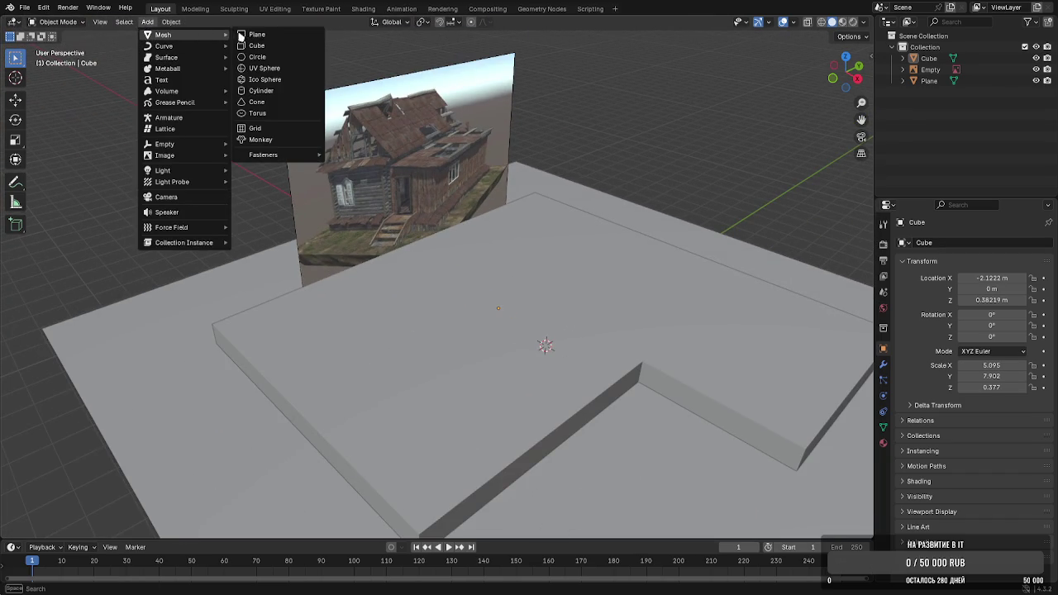
click(271, 94)
scroll(441, 284, up, 1)
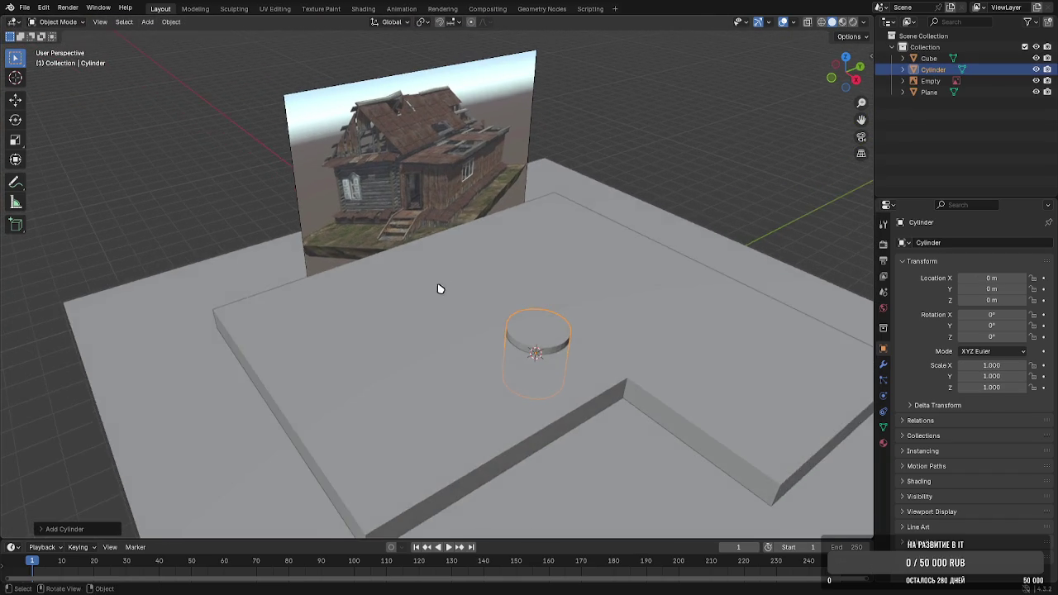
scroll(538, 361, up, 1)
key(r)
key(x)
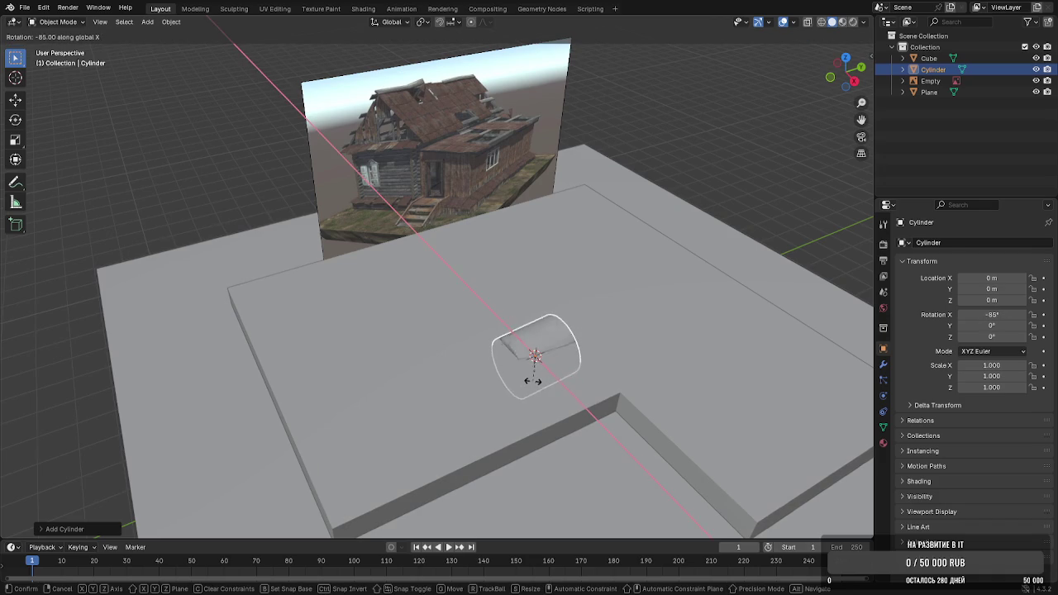
key(Escape)
key(Delete)
Add a fresh cylinder and set its vertex count to 16 in the redo panel
click(147, 21)
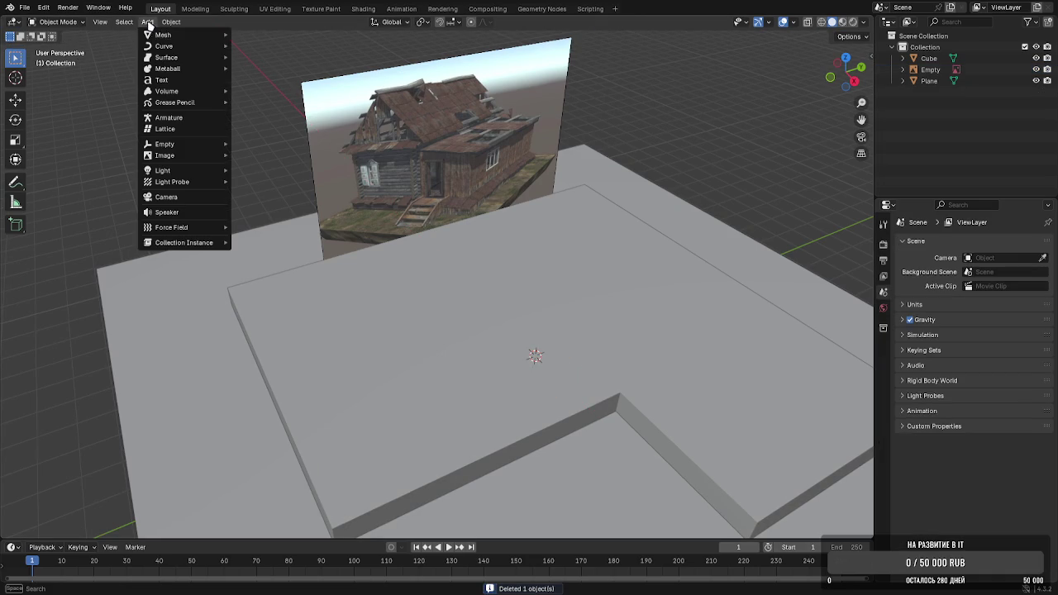
click(266, 97)
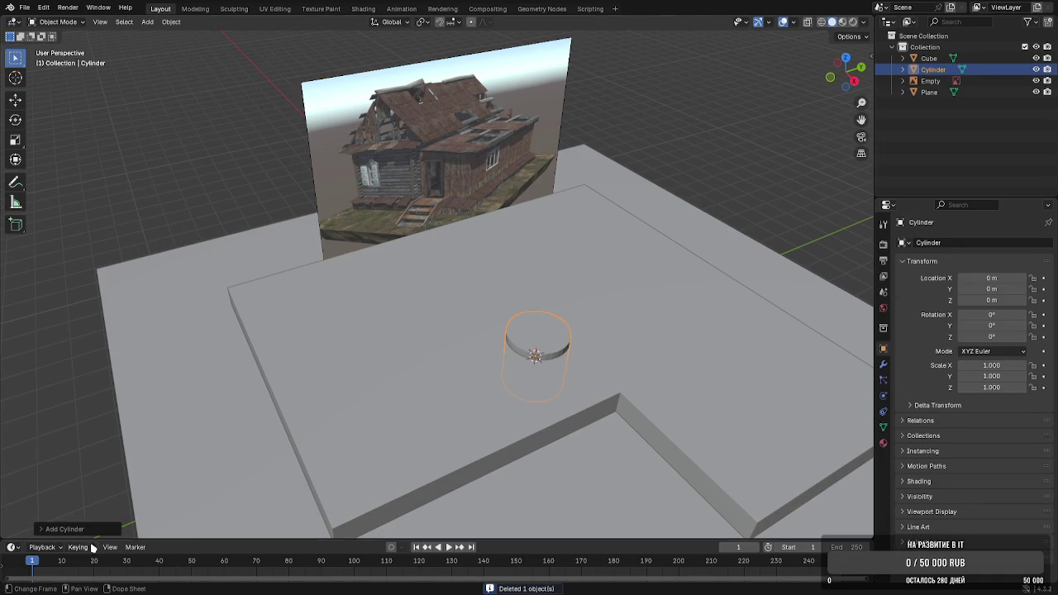
click(65, 529)
double_click(148, 398)
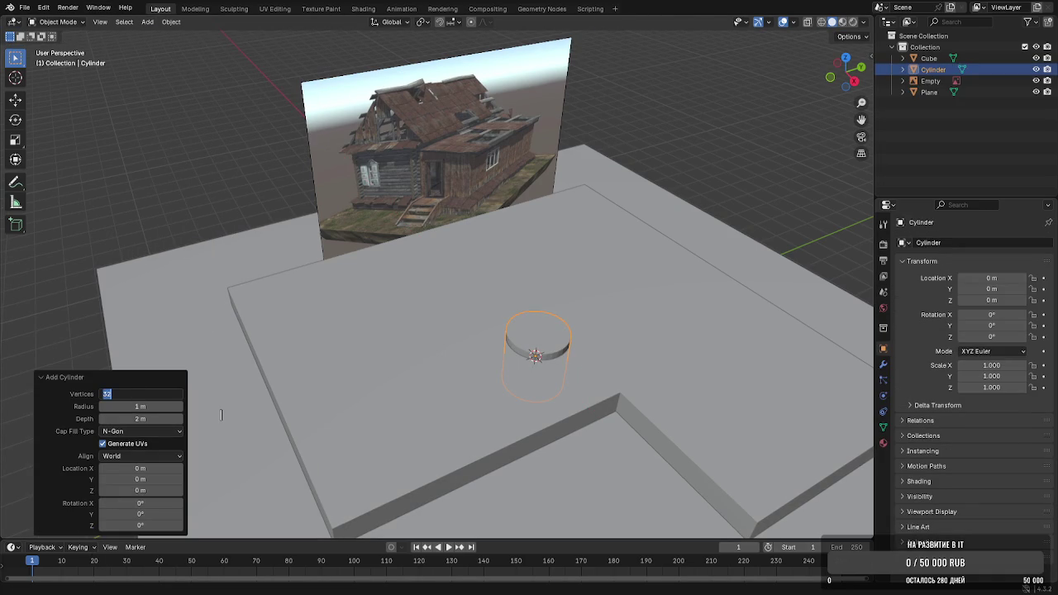
text(15\)
key(Return)
double_click(157, 397)
text(15)
key(Return)
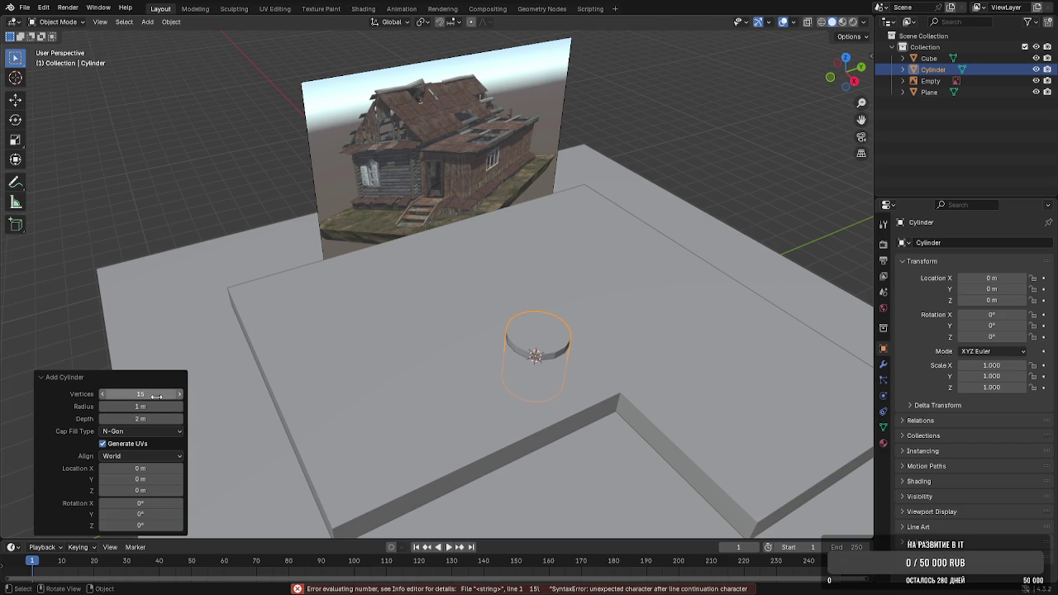
drag(156, 397, 165, 397)
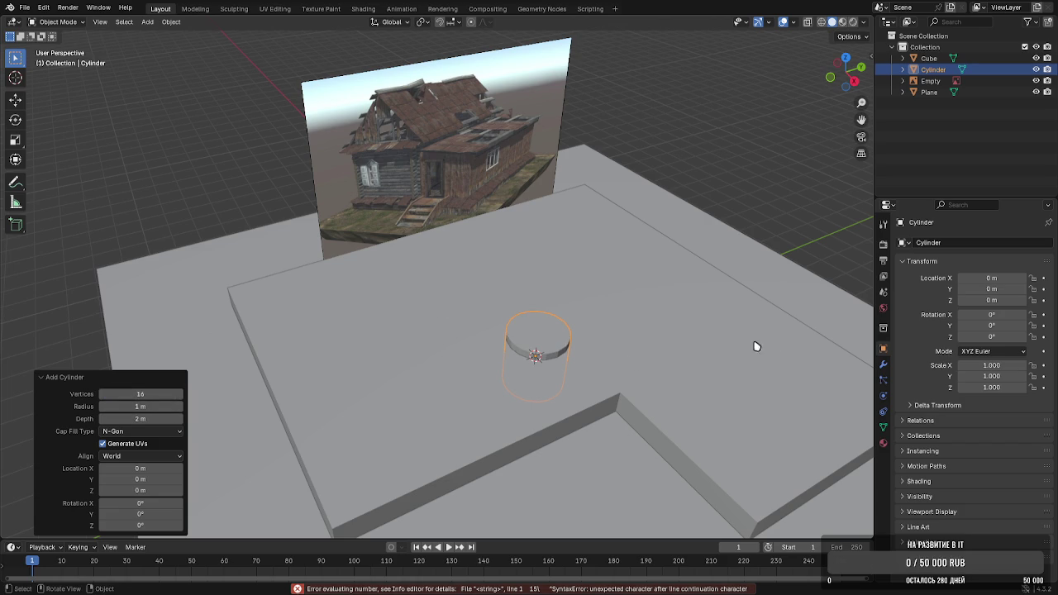
Shrink the cylinder to 0.209, lift it to Z 1.2464, and lay it flat at −90° on X
key(s)
click(591, 372)
middle_drag(590, 371, 472, 272)
key(r)
key(x)
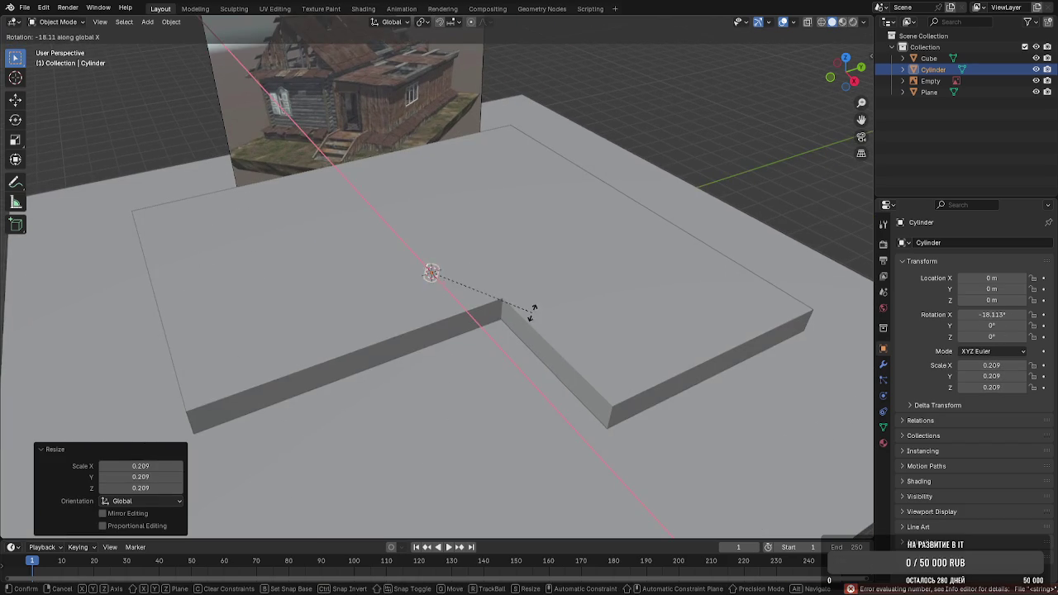
click(439, 372)
scroll(458, 340, up, 3)
key(g)
key(z)
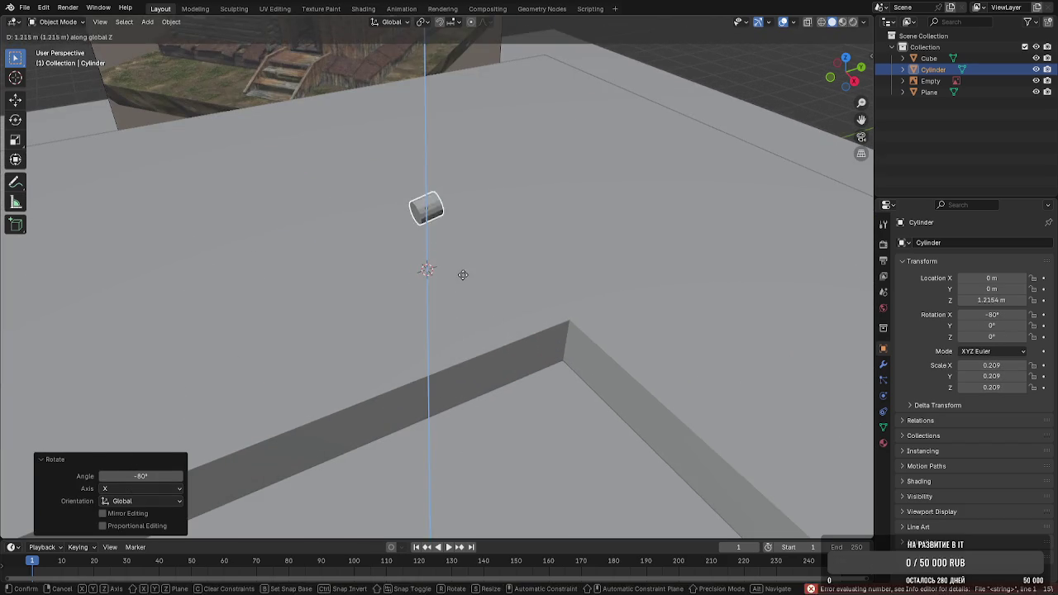
click(458, 279)
key(r)
key(x)
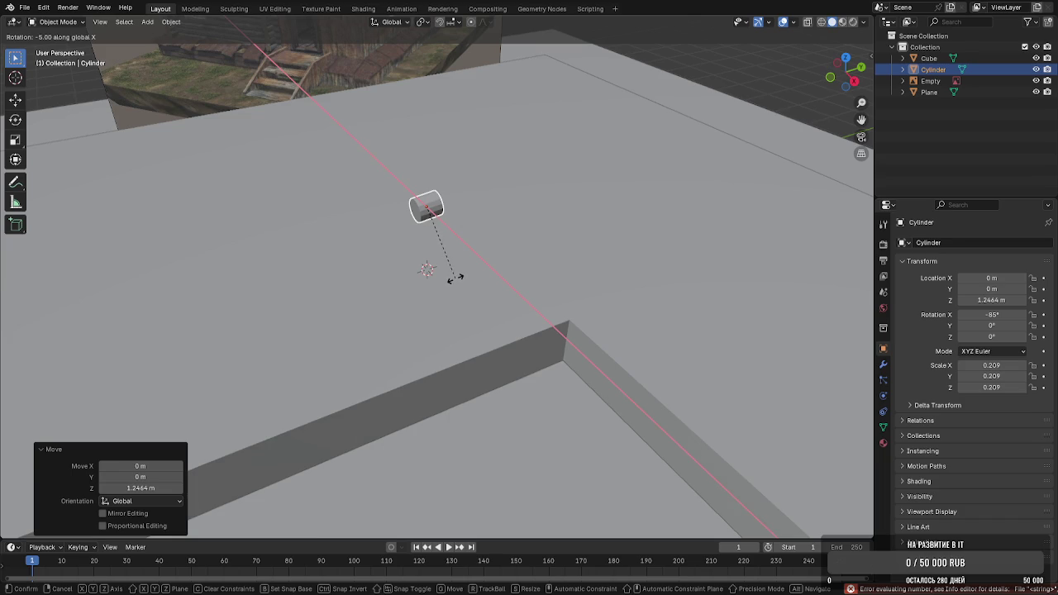
click(454, 278)
Stretch the cylinder along Y into a log and adjust its height on Z
mouse_move(454, 273)
middle_down()
mouse_move(439, 269)
mouse_move(451, 273)
middle_up()
key(s)
key(y)
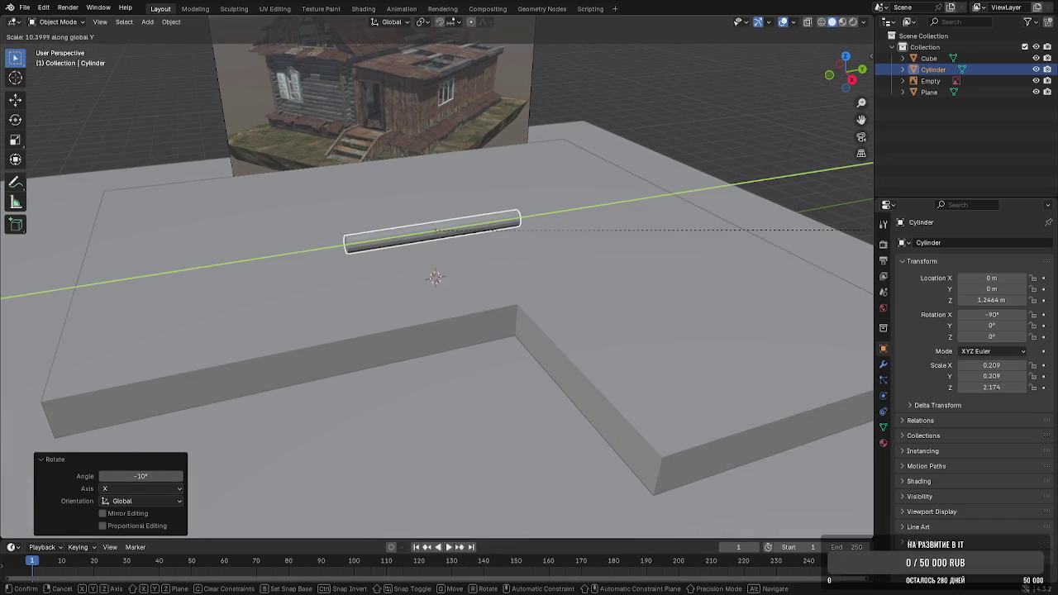
click(189, 283)
mouse_move(189, 284)
middle_down()
mouse_move(272, 236)
mouse_move(354, 246)
mouse_move(404, 229)
middle_up()
key(g)
key(z)
click(281, 258)
key(g)
key(z)
click(404, 234)
Slide the log 2.8841 m along X and to Y −5.222 onto the slab edge
key(g)
key(x)
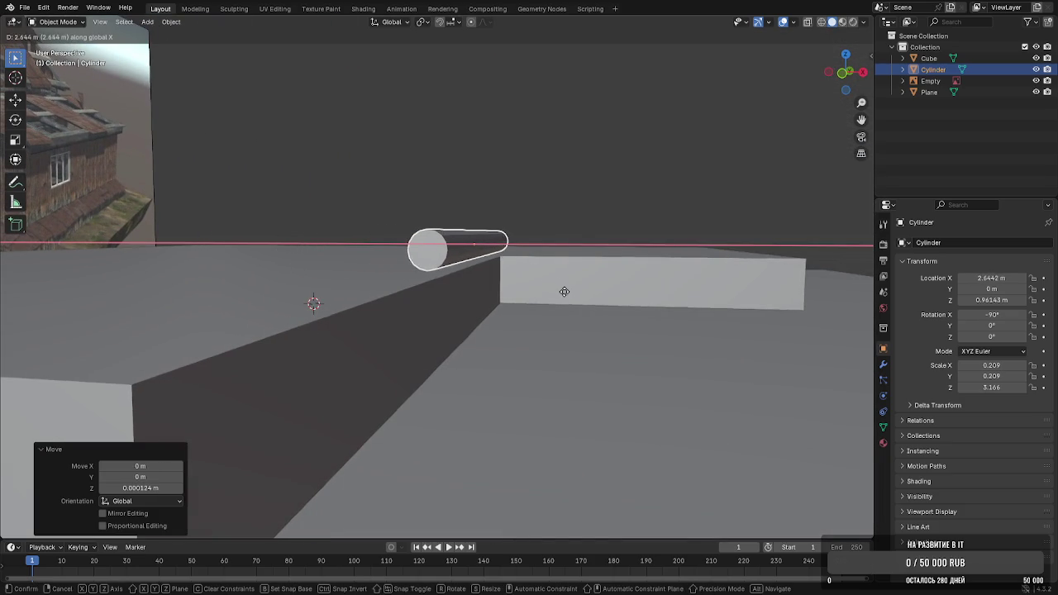
click(581, 307)
mouse_move(581, 307)
middle_down()
mouse_move(449, 323)
mouse_move(515, 303)
middle_up()
mouse_move(448, 291)
middle_down()
mouse_move(411, 281)
mouse_move(451, 289)
middle_up()
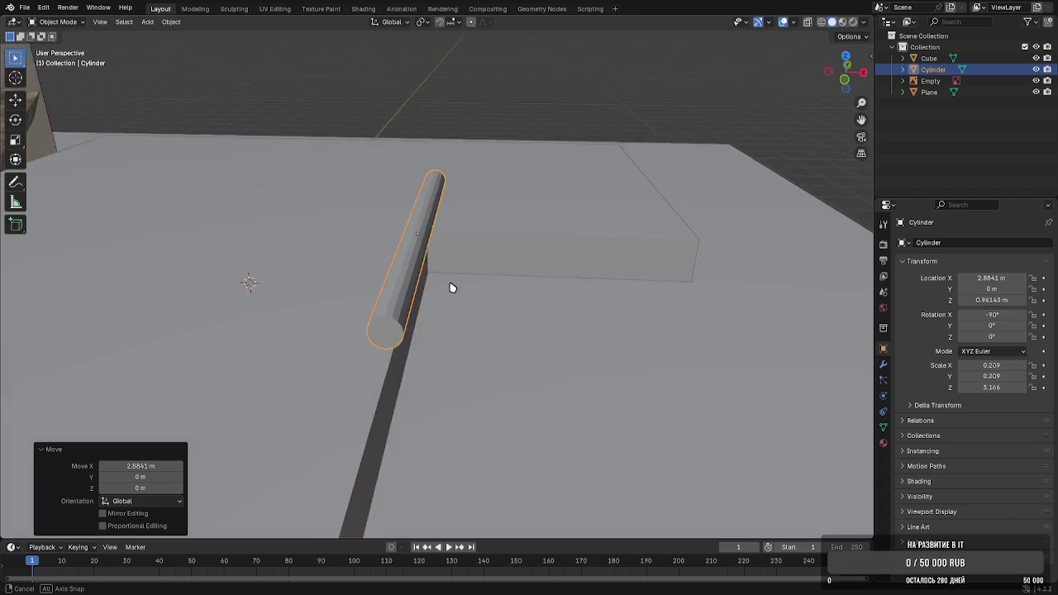
key(g)
key(x)
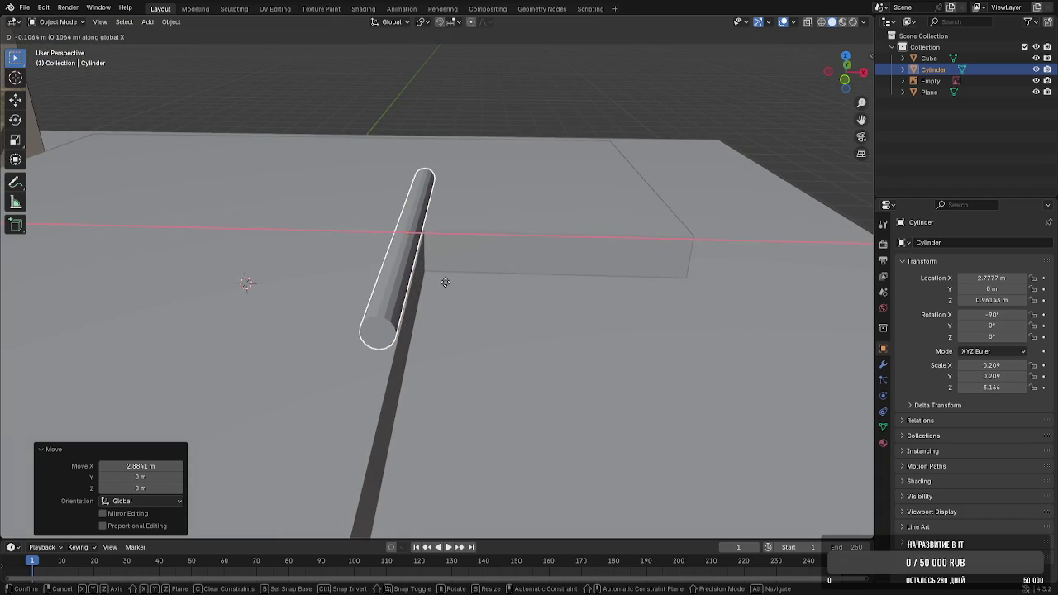
mouse_move(444, 282)
middle_down()
mouse_move(333, 283)
mouse_move(485, 319)
middle_up()
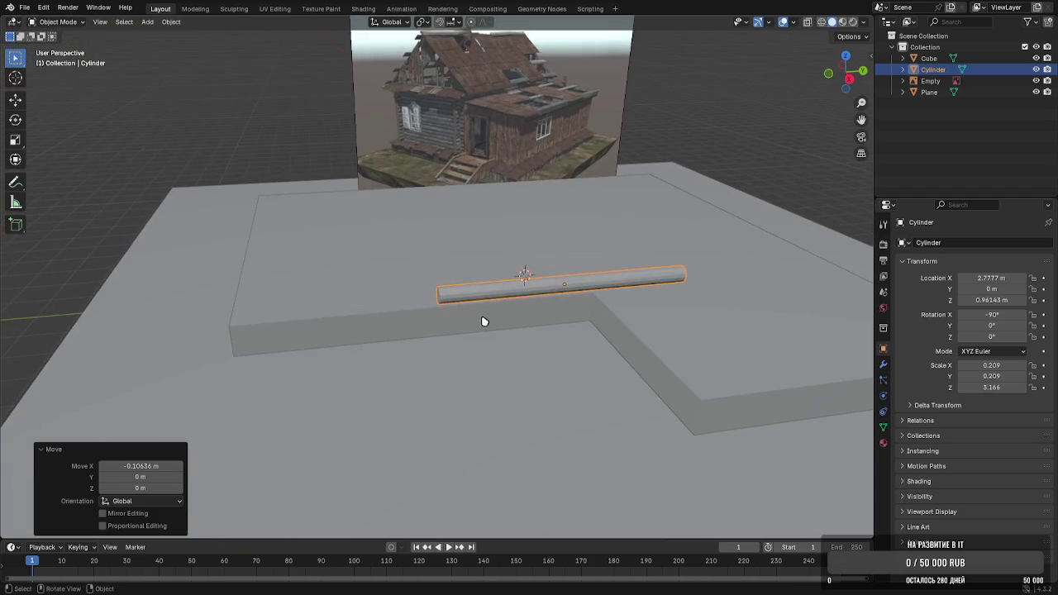
key(y)
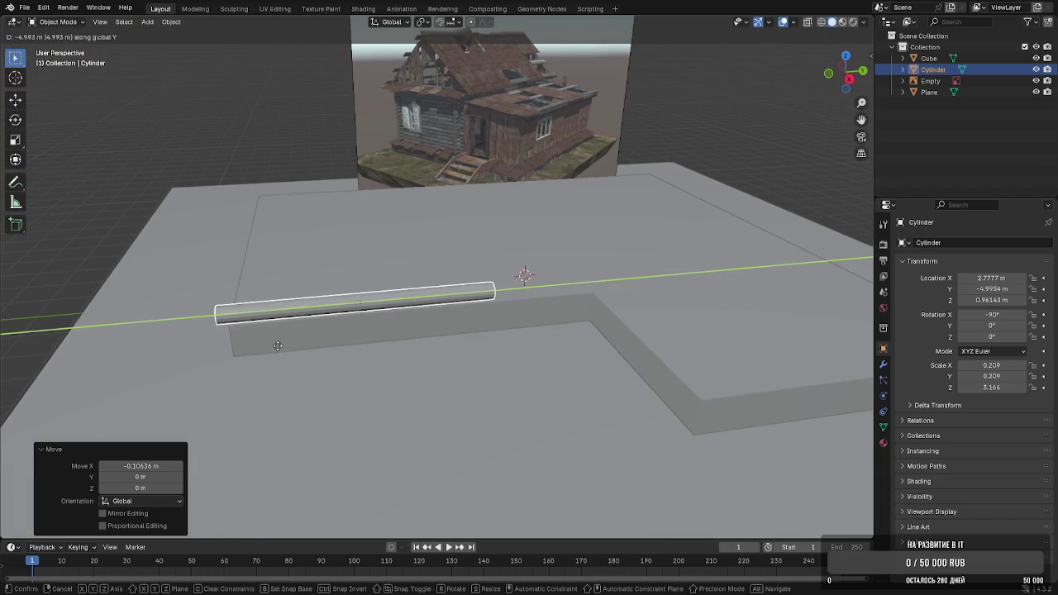
click(270, 347)
middle_drag(270, 347, 295, 319)
Extend one end of the log along Y in Edit Mode so it spans the foundation
key(Tab)
click(308, 269)
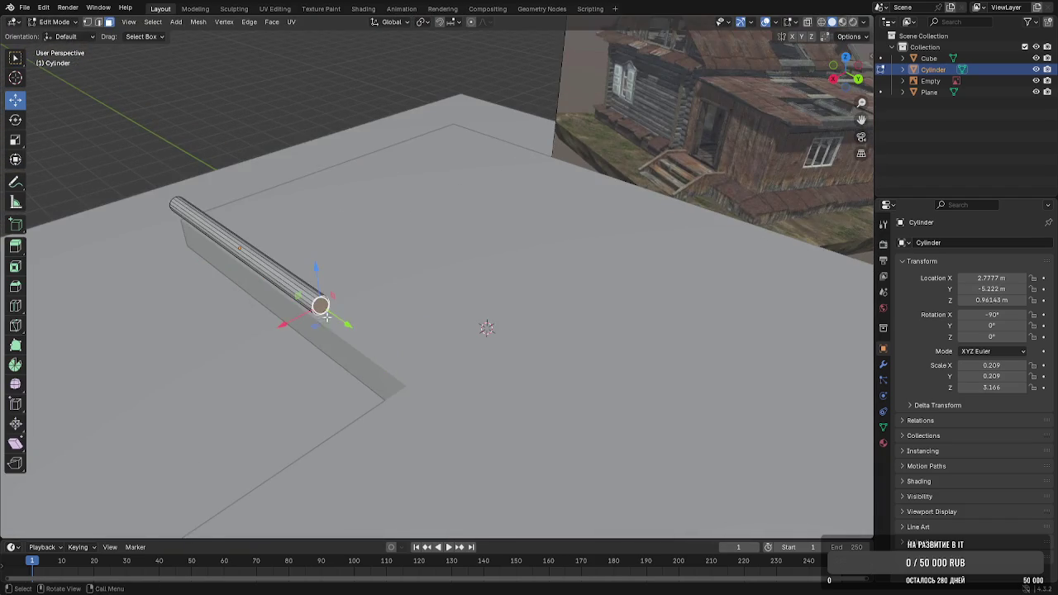
key(g)
key(y)
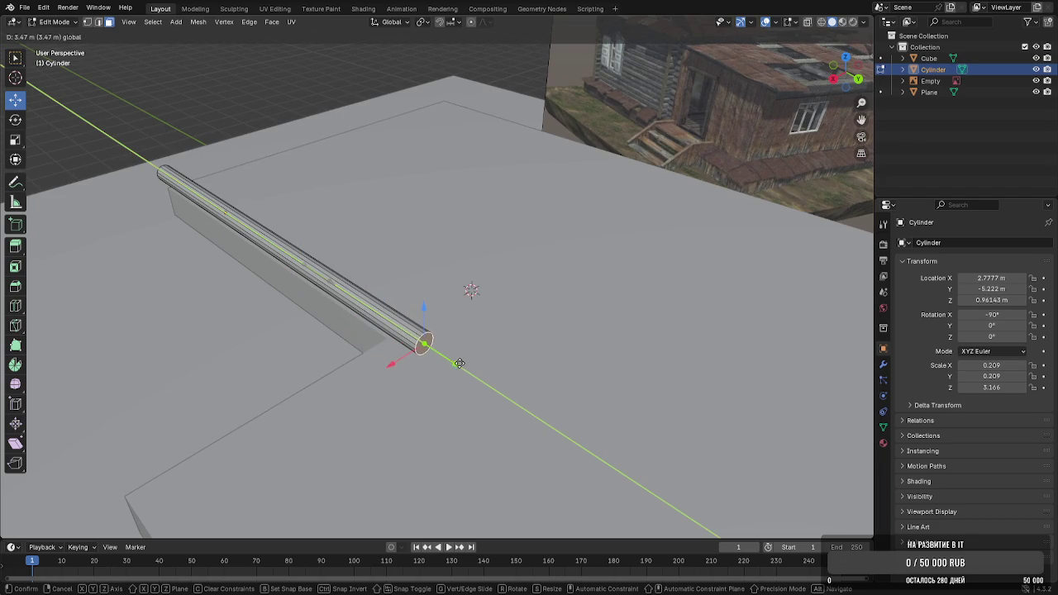
click(470, 367)
middle_drag(470, 367, 545, 372)
key(g)
key(y)
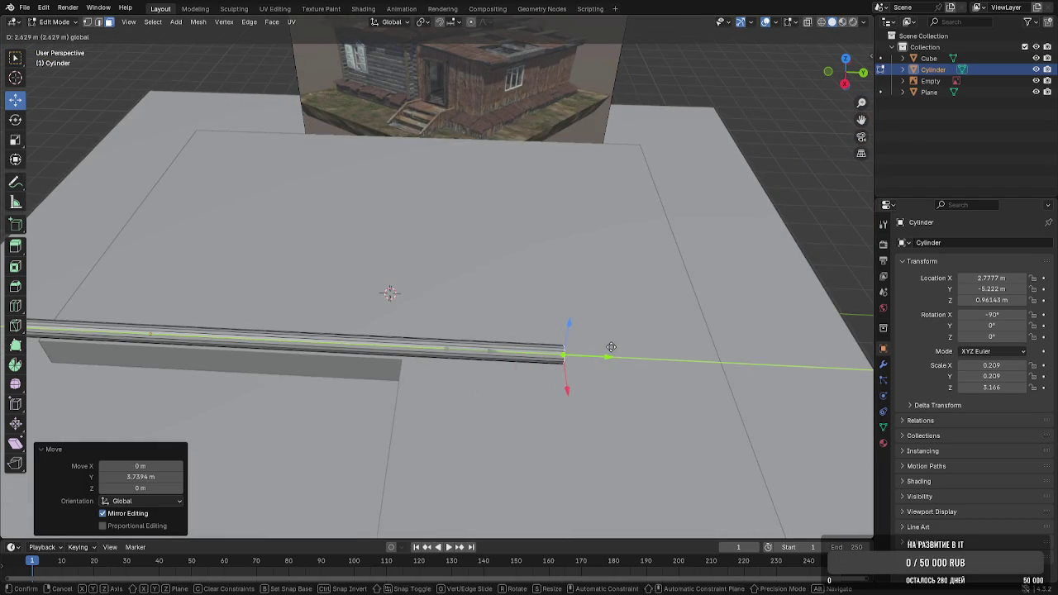
click(633, 349)
key(Tab)
Orbit around the lengthened log and duplicate it with Shift+D
mouse_move(578, 331)
middle_down()
mouse_move(325, 283)
mouse_move(538, 378)
middle_up()
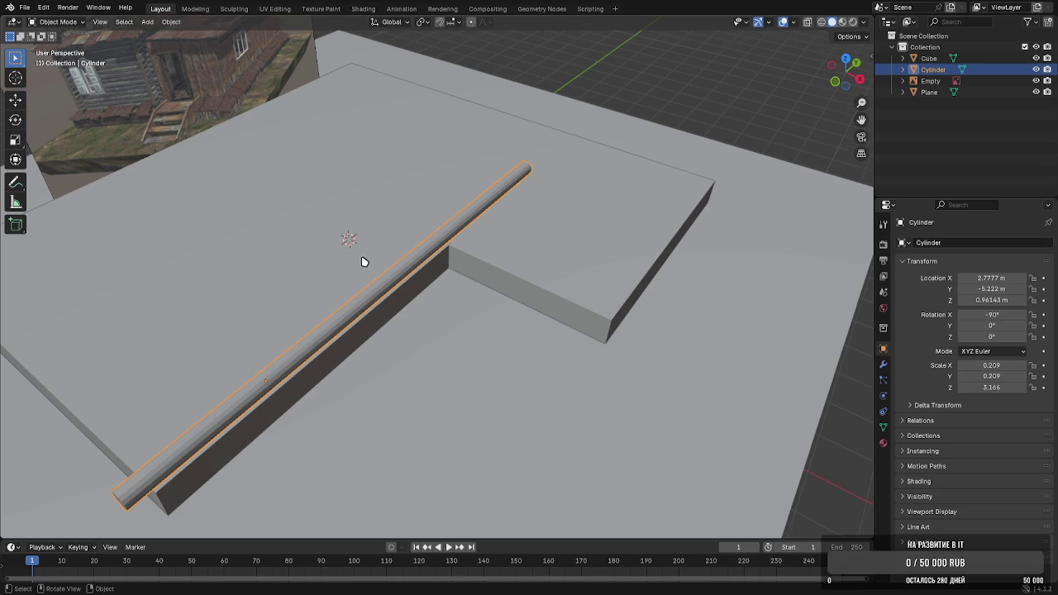
scroll(362, 262, down, 3)
middle_drag(380, 267, 432, 276)
scroll(433, 276, up, 2)
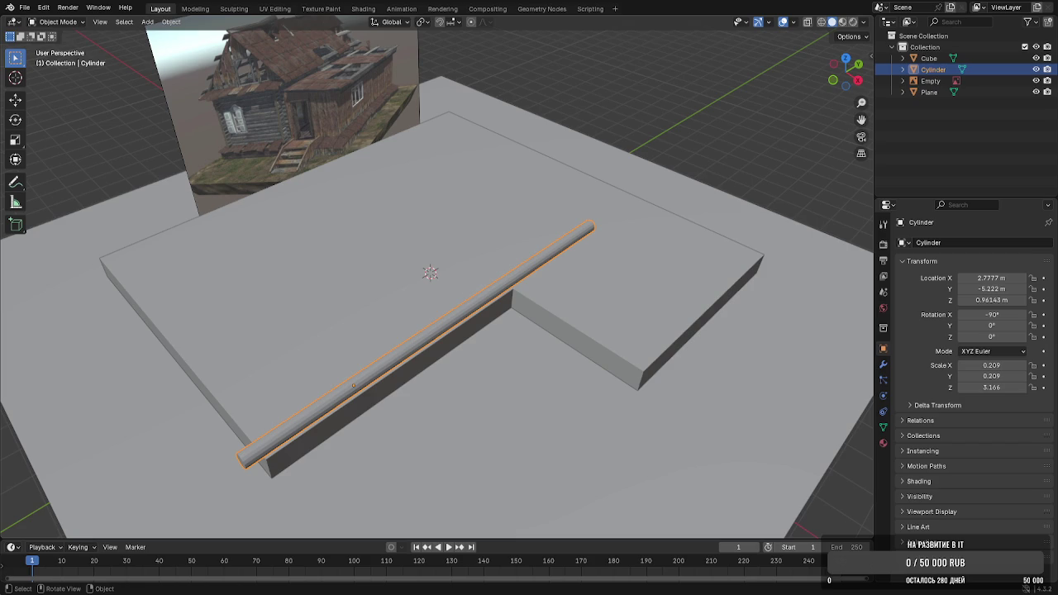
mouse_move(503, 299)
middle_down()
mouse_move(427, 295)
mouse_move(531, 302)
middle_up()
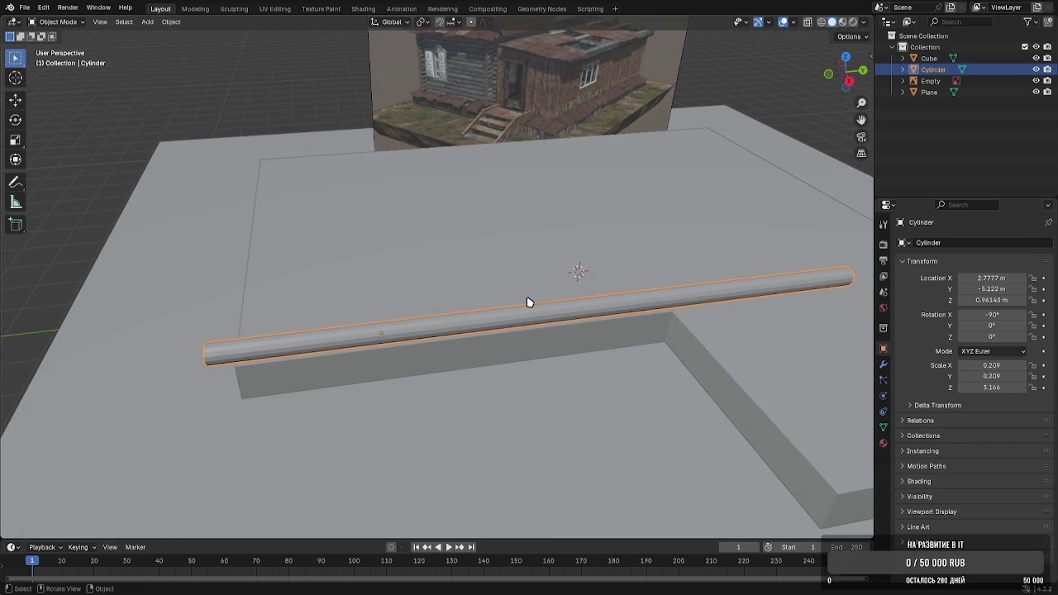
key(shift+d)
Stack the second and third log copies straight up on the first log
key(z)
click(526, 291)
scroll(456, 314, up, 5)
mouse_move(455, 314)
middle_down()
mouse_move(534, 277)
mouse_move(430, 295)
mouse_move(442, 290)
middle_up()
key(g)
key(z)
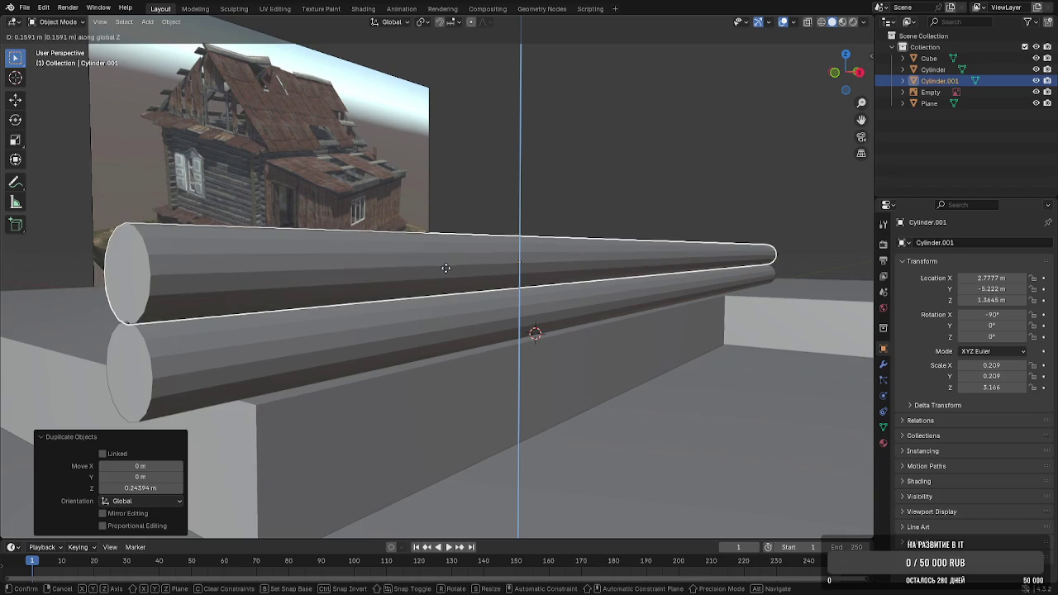
click(448, 267)
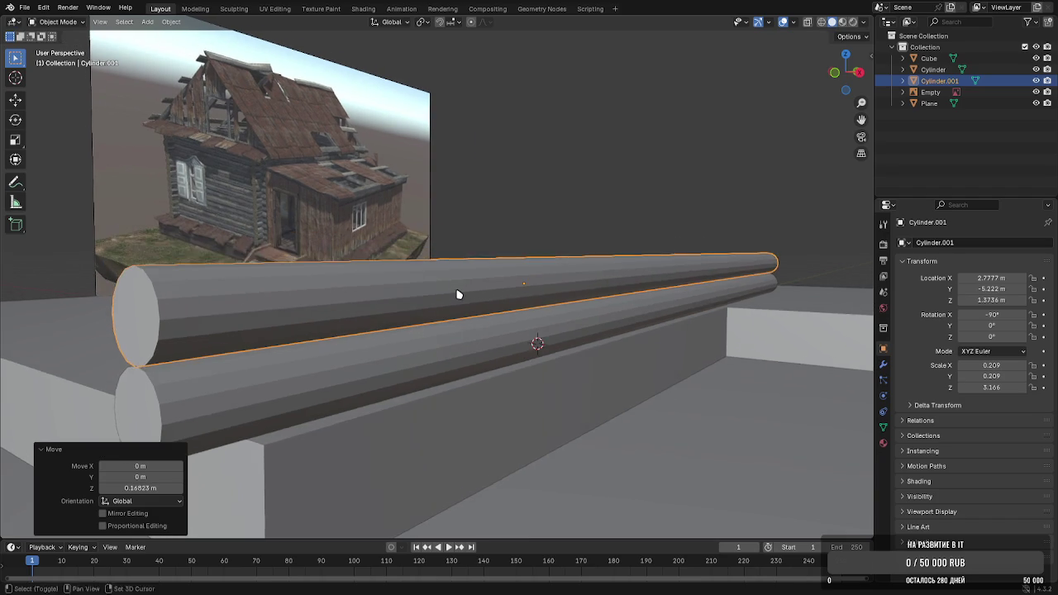
key(shift+d)
key(z)
click(462, 239)
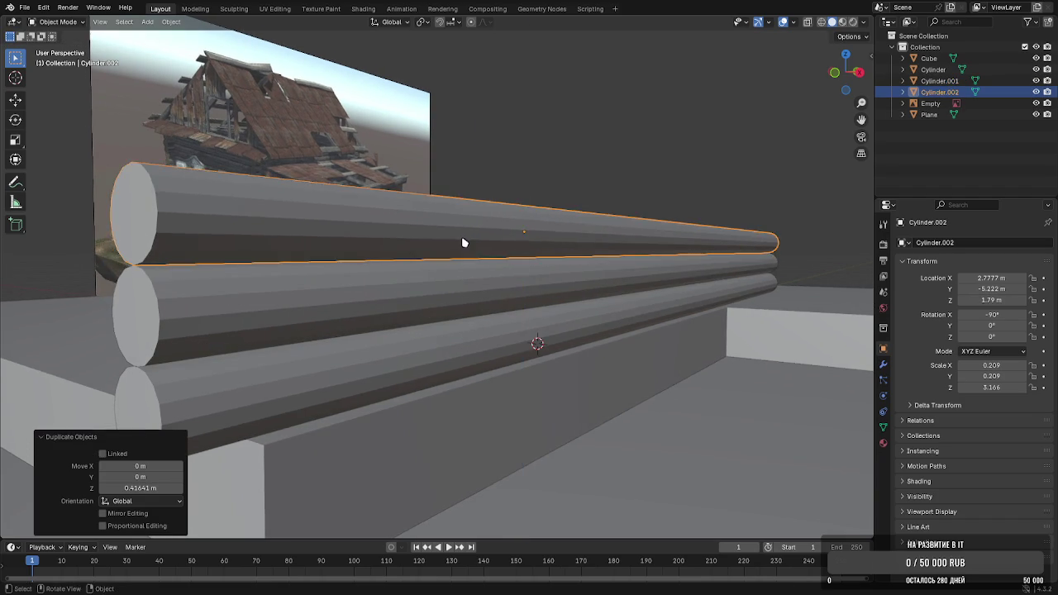
middle_drag(463, 241, 474, 320)
Duplicate the top log upward three more times for the fourth, fifth and sixth logs
key(shift+d)
key(z)
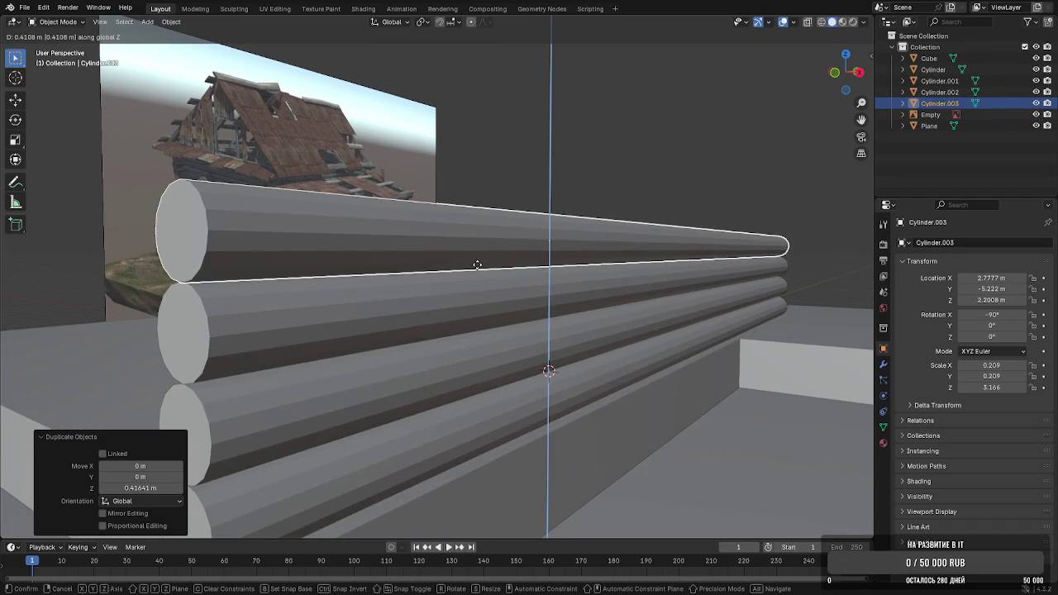
click(479, 264)
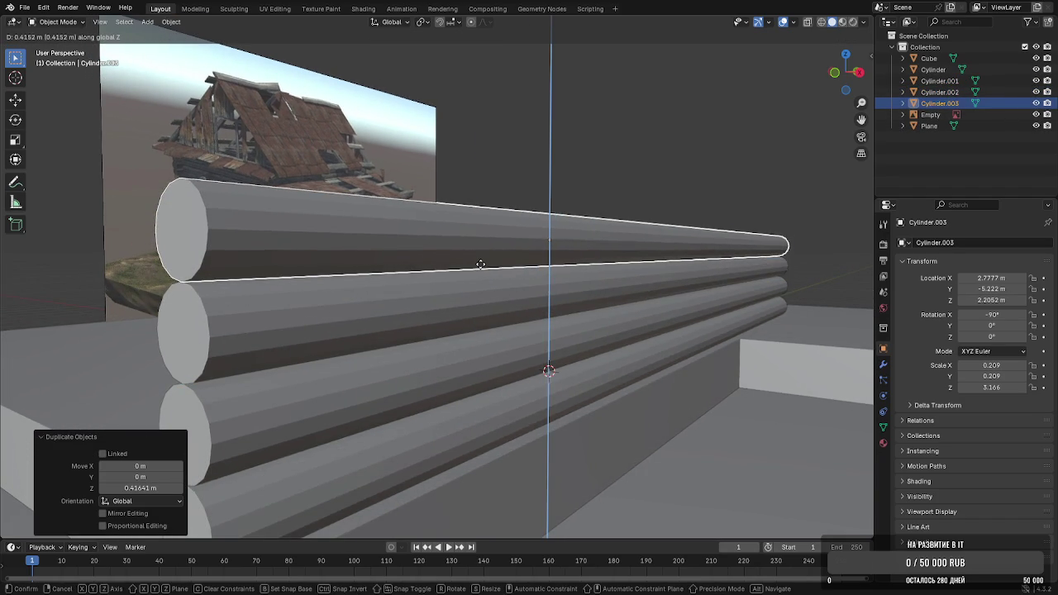
middle_drag(480, 265, 468, 286)
key(shift+d)
key(z)
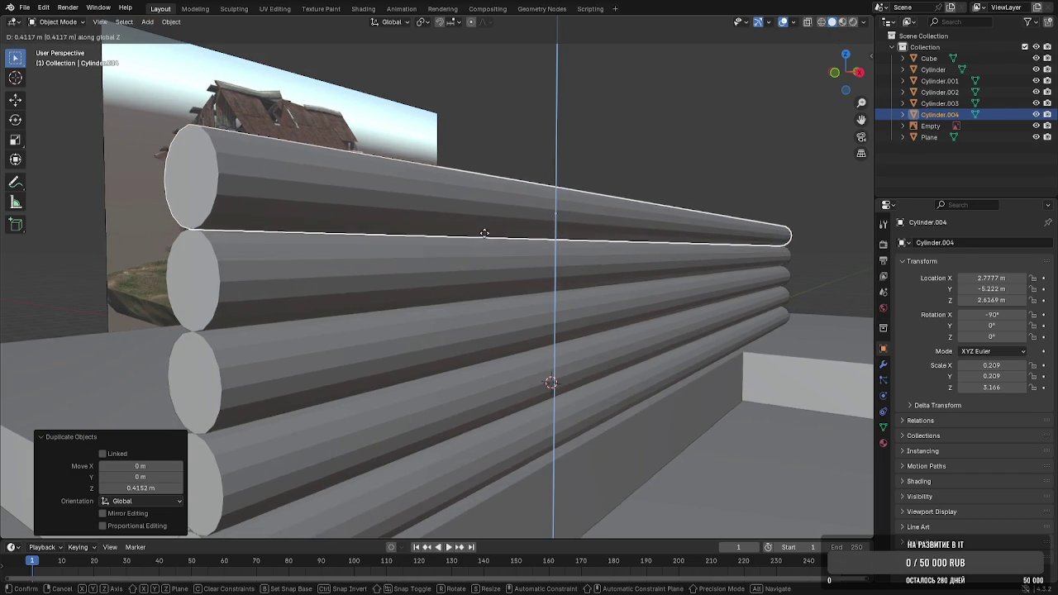
click(484, 234)
middle_drag(485, 234, 451, 289)
key(shift+d)
key(z)
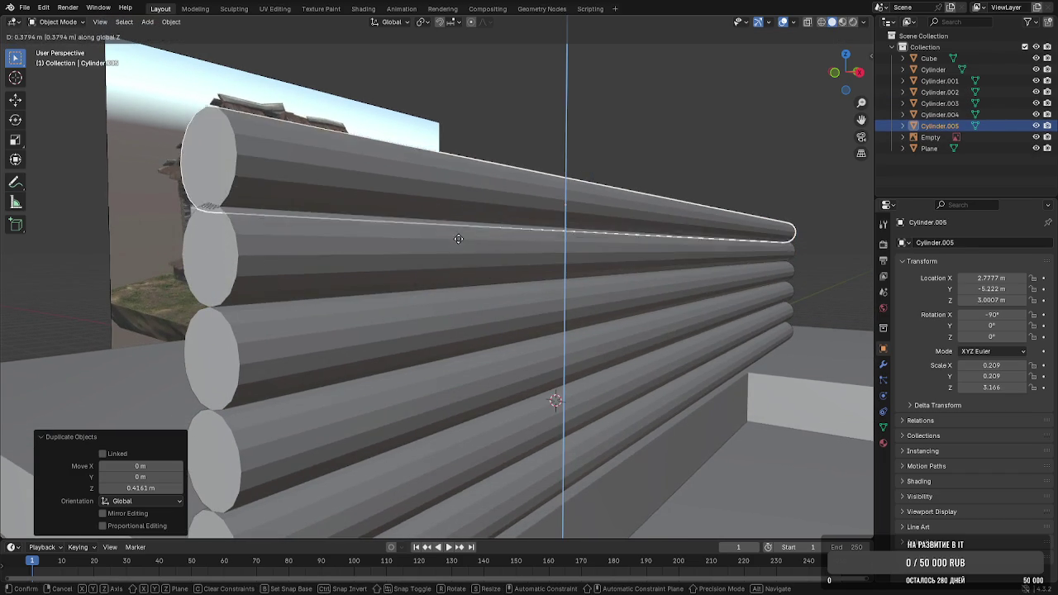
click(461, 234)
Add the seventh and eighth logs, top at Z 3.8665 m, then begin selecting the wall logs
mouse_move(463, 239)
middle_down()
mouse_move(485, 248)
mouse_move(493, 302)
middle_up()
key(shift+d)
key(z)
click(487, 243)
key(shift+d)
key(z)
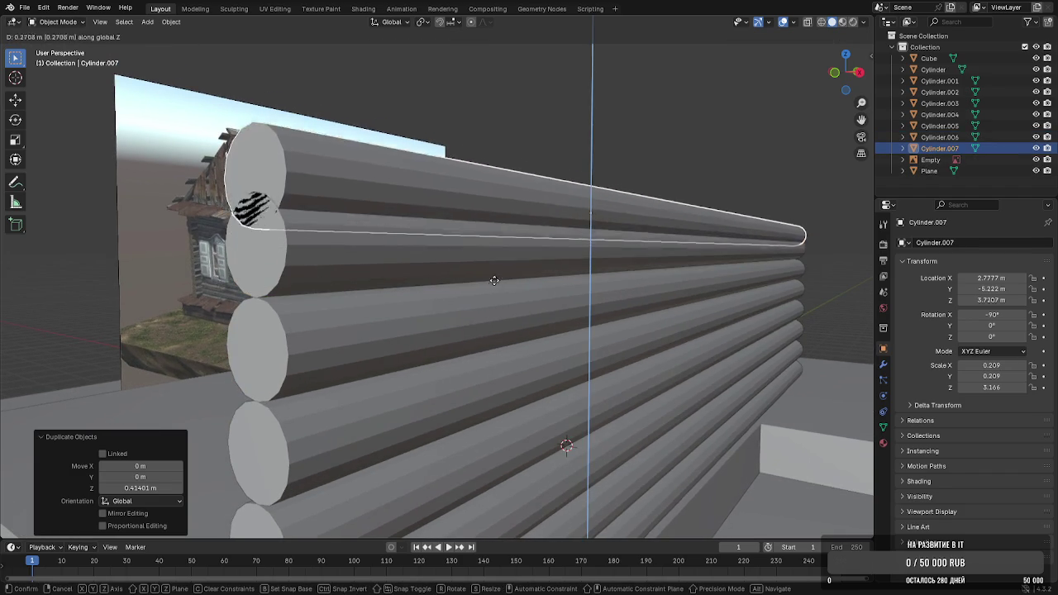
click(496, 262)
scroll(496, 263, down, 5)
mouse_move(510, 261)
middle_down()
mouse_move(578, 220)
mouse_move(538, 252)
mouse_move(550, 255)
mouse_move(489, 289)
mouse_move(399, 297)
middle_up()
shift+click(478, 344)
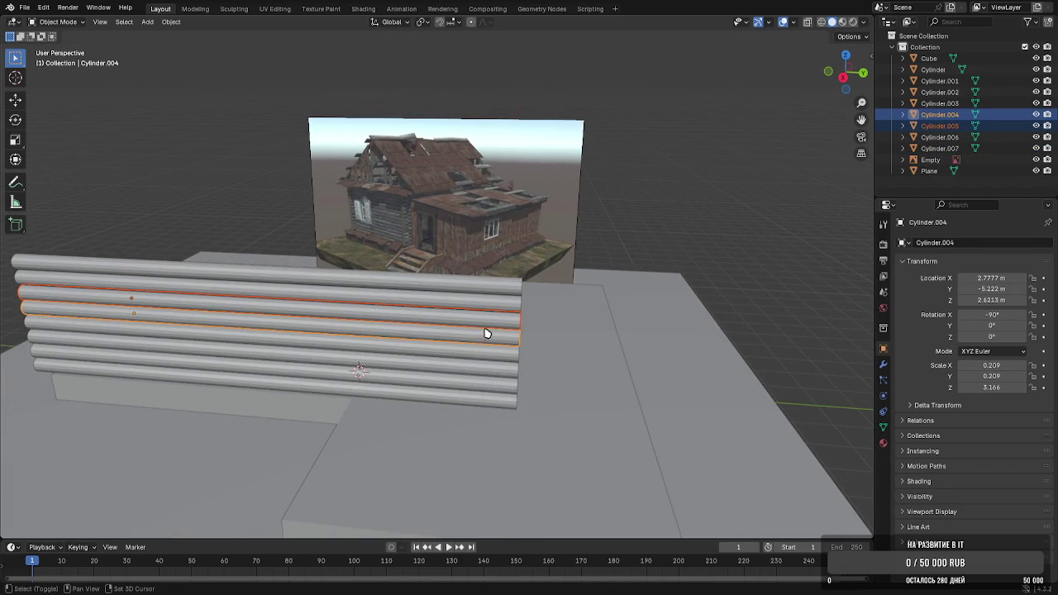
Select all eight logs of the wall down to the bottom log
shift+click(484, 307)
mouse_move(486, 309)
middle_down()
mouse_move(470, 312)
mouse_move(494, 328)
mouse_move(419, 340)
middle_up()
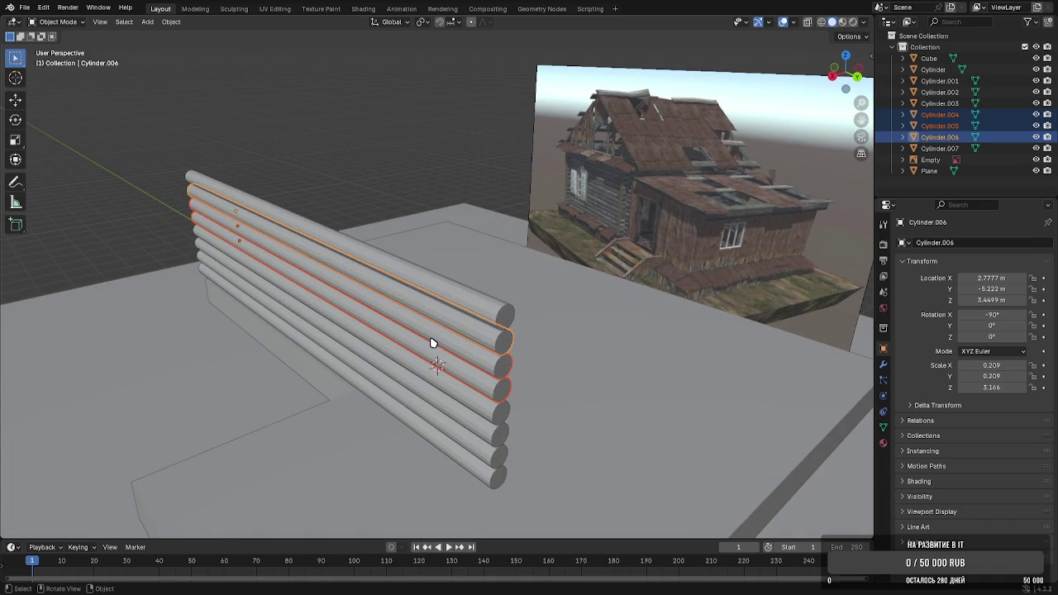
mouse_move(431, 343)
middle_down()
mouse_move(501, 367)
mouse_move(439, 352)
mouse_move(484, 297)
middle_up()
shift+click(485, 298)
shift+click(493, 406)
shift+click(493, 437)
shift+click(494, 484)
Shorten all eight logs by 4.149 m along Y so the wall ends flush with the slab
key(Tab)
middle_drag(506, 478, 654, 344)
key(g)
key(y)
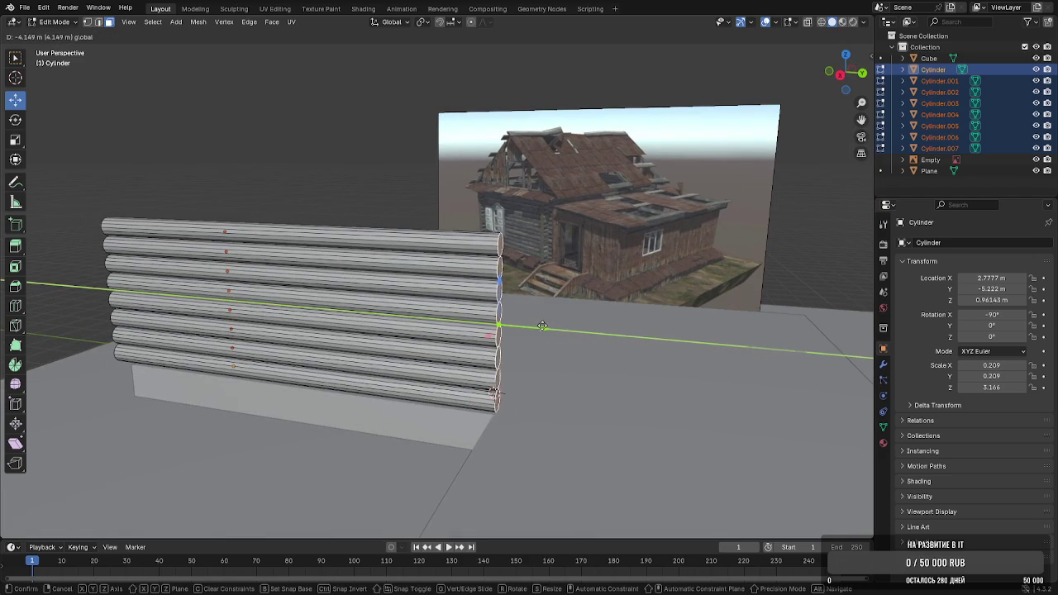
click(540, 325)
middle_drag(540, 325, 598, 350)
scroll(741, 234, down, 3)
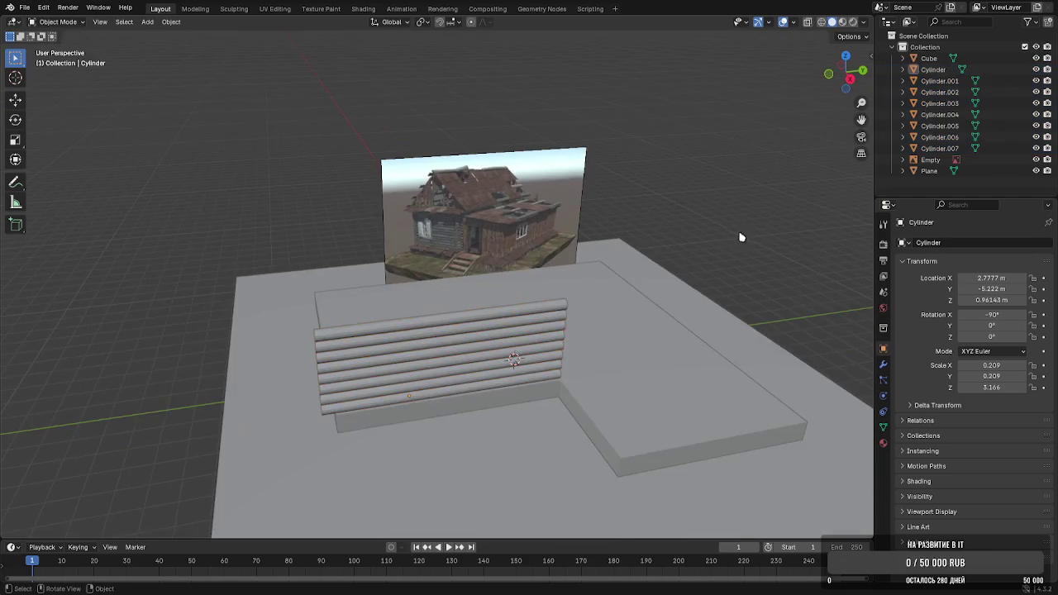
key(Tab)
mouse_move(437, 347)
middle_down()
mouse_move(391, 278)
mouse_move(413, 314)
mouse_move(444, 317)
mouse_move(419, 322)
mouse_move(414, 310)
middle_up()
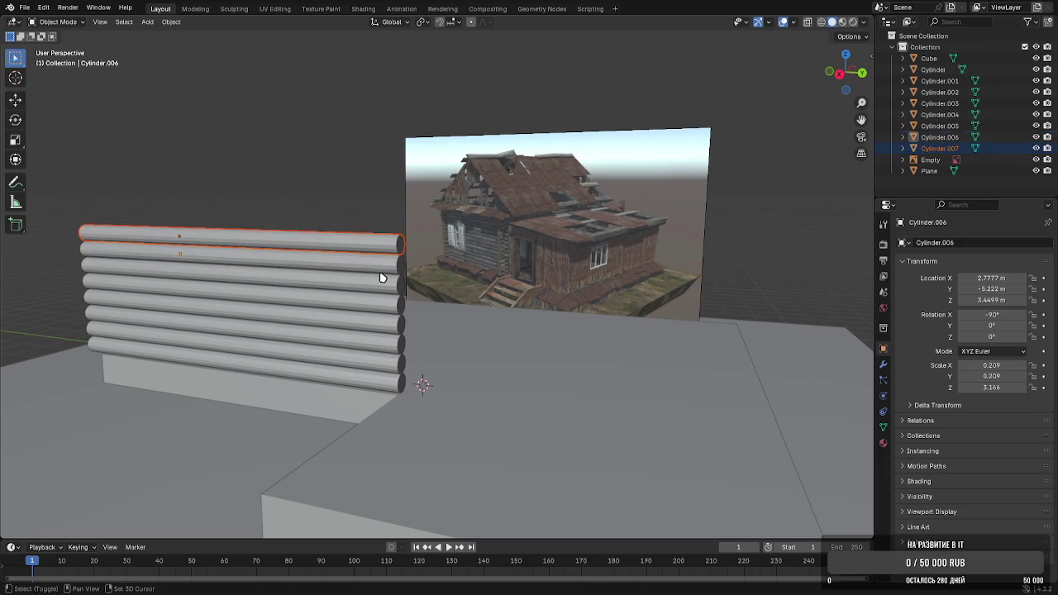
Duplicate the top three logs and raise the copies vertically above the wall
key(shift+d)
key(z)
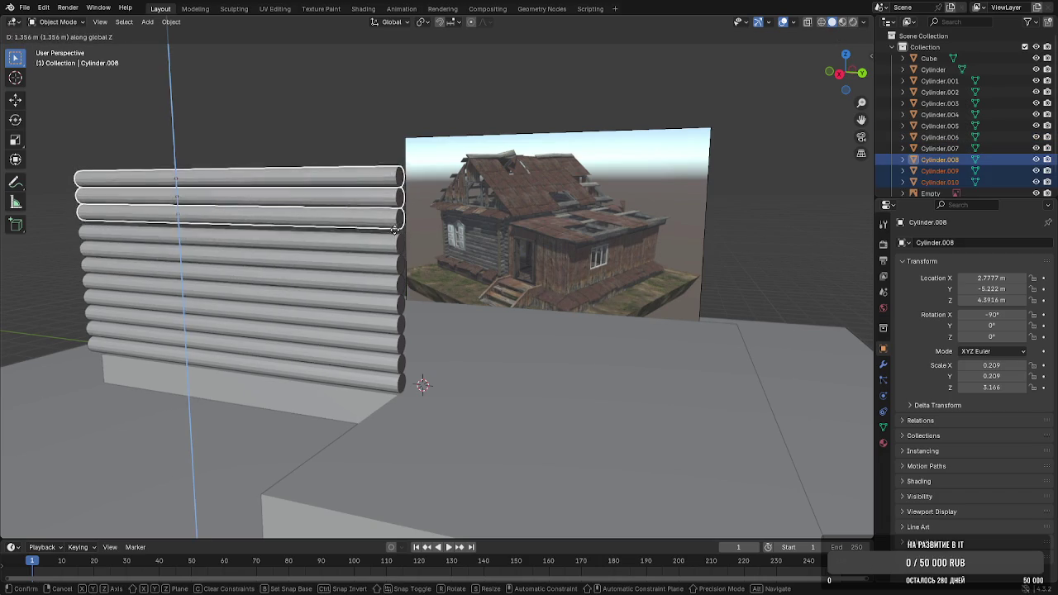
click(403, 240)
scroll(422, 239, up, 5)
key(g)
key(z)
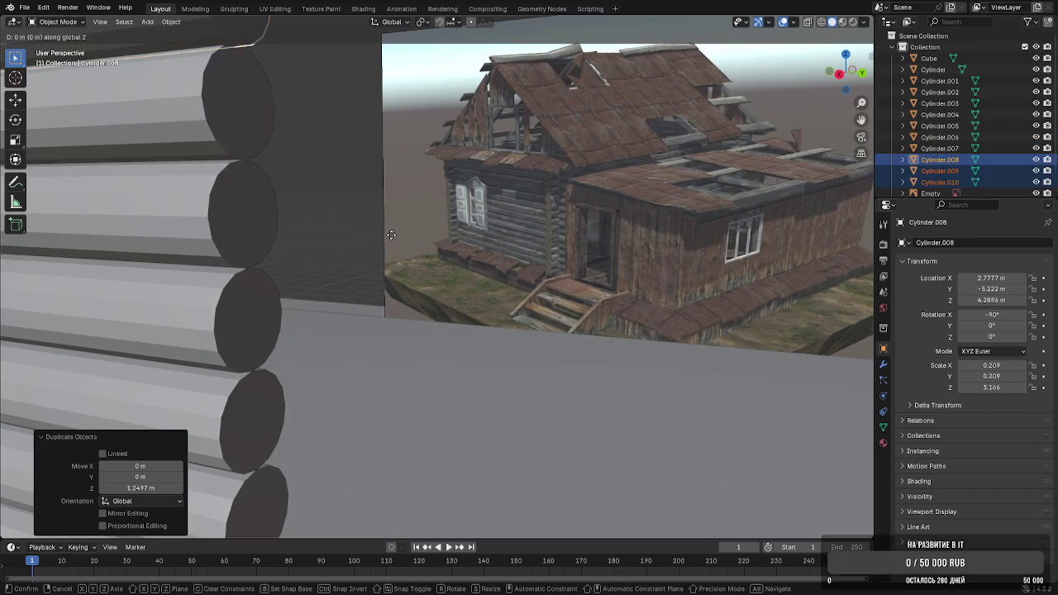
click(389, 237)
middle_drag(333, 227, 335, 239)
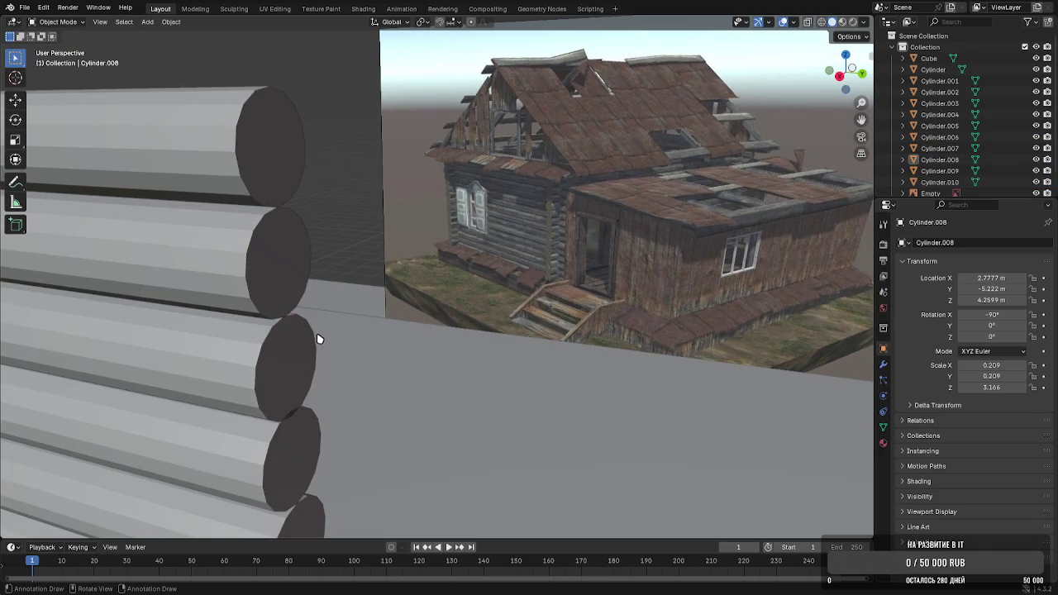
Adjust the two upper new logs vertically so the eleventh log sits at Z 5.1139 m
shift+click(271, 218)
shift+click(265, 166)
key(g)
key(z)
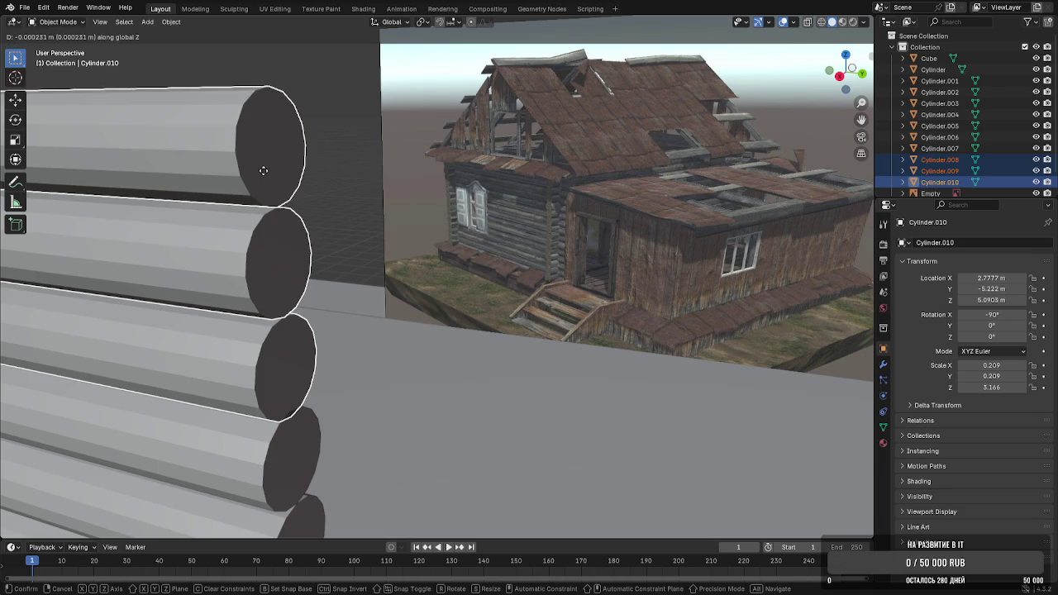
click(265, 167)
click(335, 170)
mouse_move(333, 186)
middle_down()
mouse_move(337, 258)
mouse_move(396, 264)
mouse_move(364, 274)
mouse_move(455, 272)
mouse_move(456, 259)
mouse_move(425, 323)
middle_up()
scroll(336, 281, down, 4)
scroll(307, 300, up, 2)
mouse_move(307, 300)
shift+middle_down()
mouse_move(430, 299)
mouse_move(397, 311)
mouse_move(447, 359)
mouse_move(419, 343)
shift+middle_up()
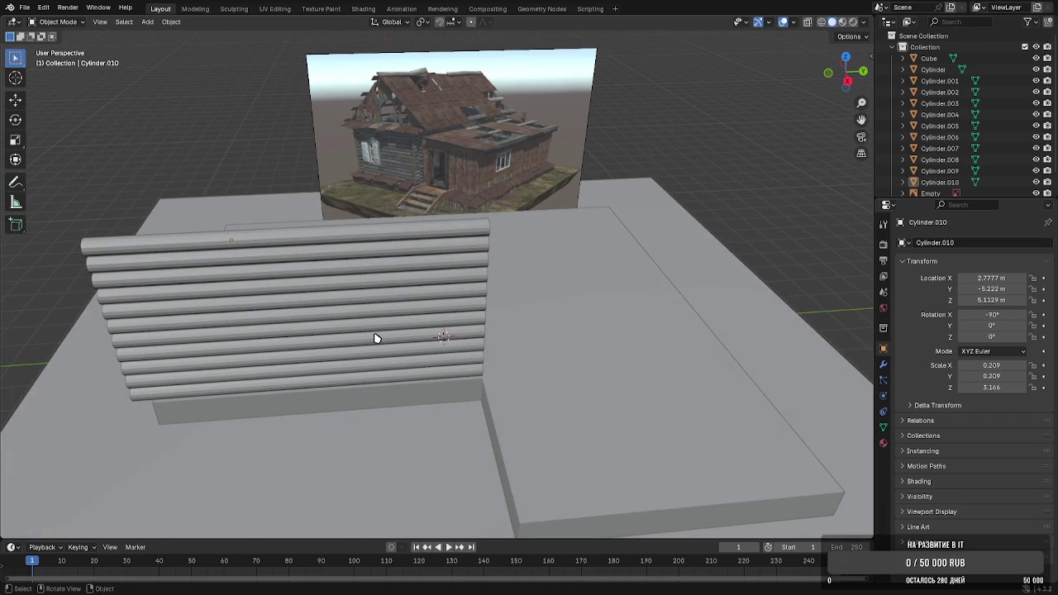
mouse_move(369, 339)
middle_down()
mouse_move(372, 311)
mouse_move(495, 324)
middle_up()
Select the logs of the existing wall
shift+click(452, 343)
shift+click(451, 326)
shift+click(452, 312)
shift+click(452, 297)
shift+click(453, 287)
shift+click(453, 279)
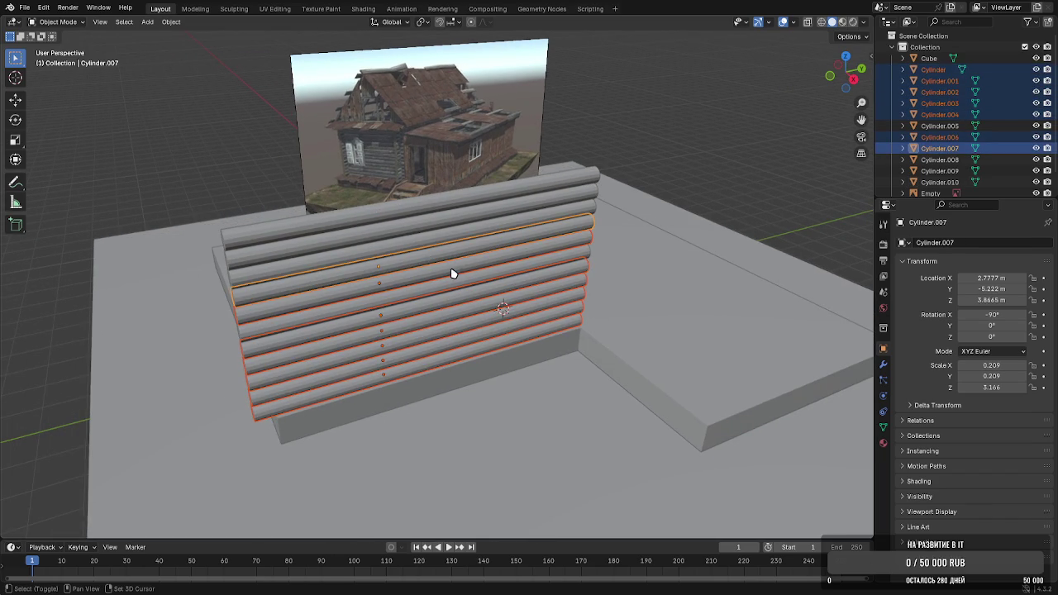
middle_drag(452, 273, 463, 245)
middle_drag(396, 278, 324, 295)
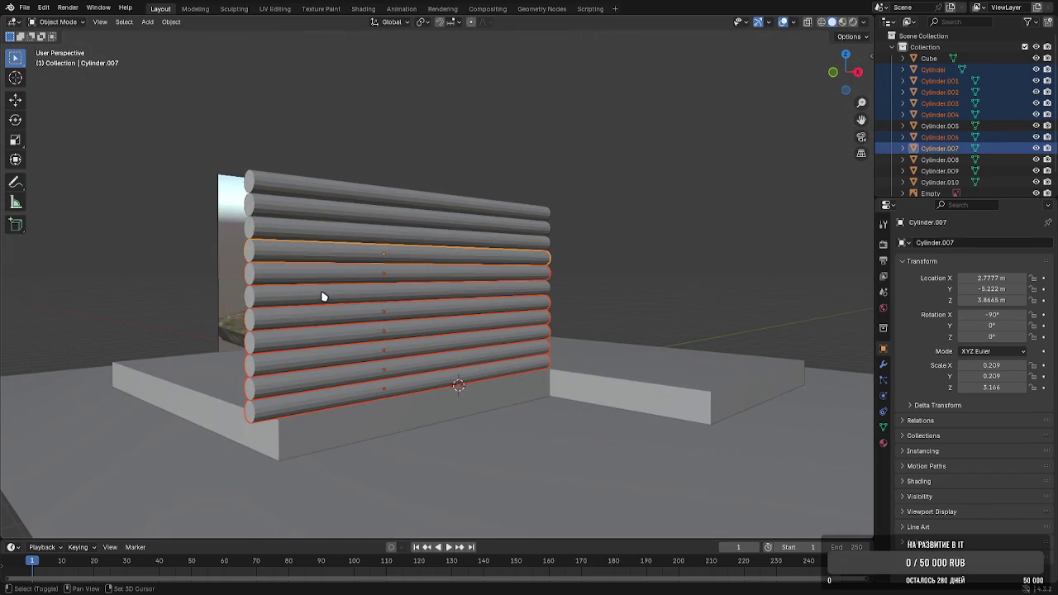
shift+click(323, 291)
mouse_move(328, 199)
middle_down()
mouse_move(413, 276)
mouse_move(408, 289)
mouse_move(510, 282)
middle_up()
Duplicate the wall, rotate the copy −90° about Z, and shift it along Y
key(shift+d)
key(x)
key(Return)
key(r)
key(z)
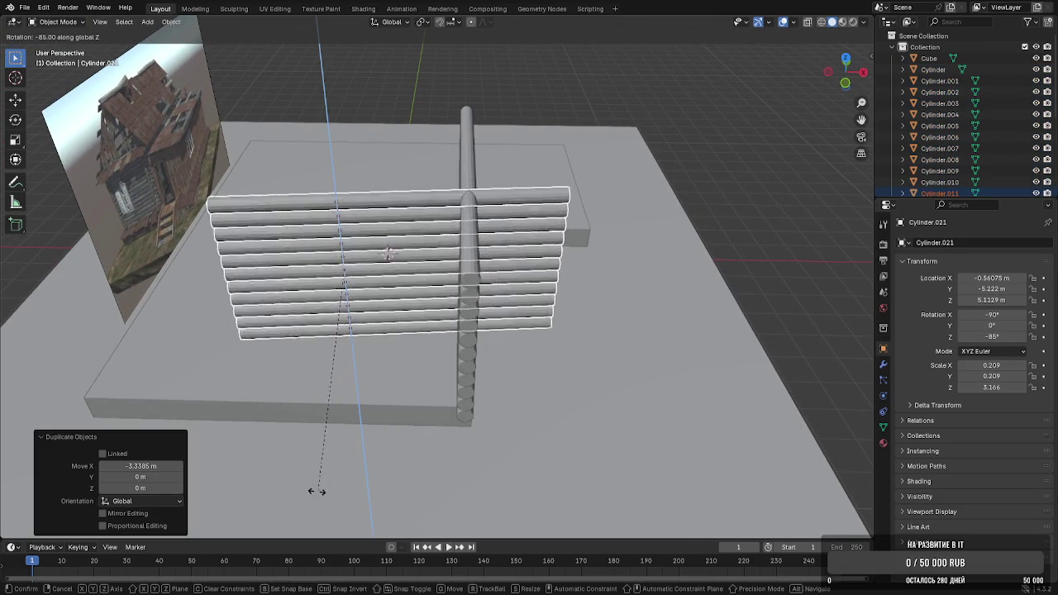
click(286, 501)
key(y)
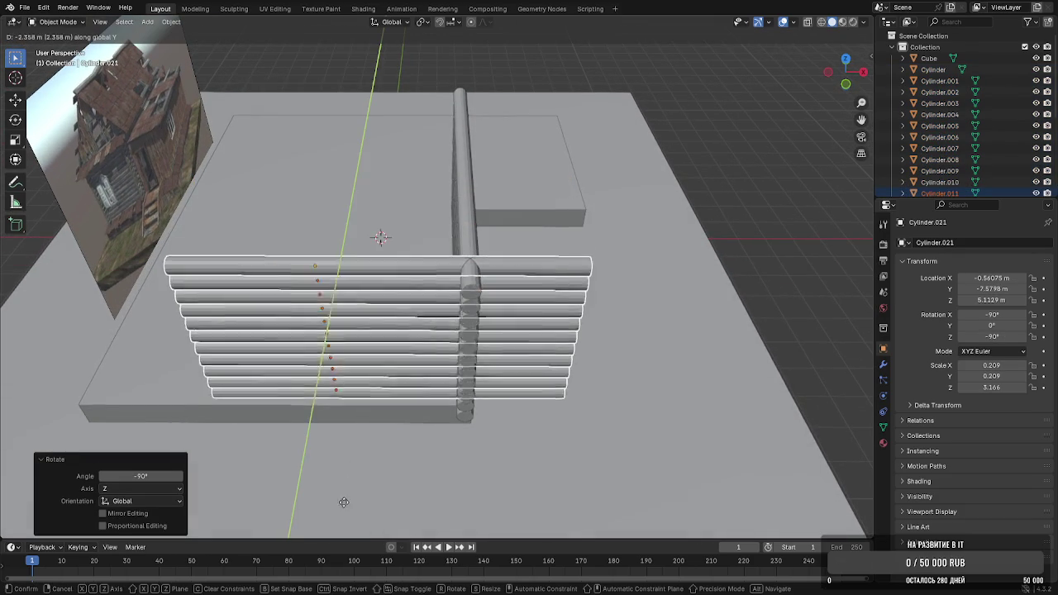
click(346, 513)
mouse_move(345, 512)
middle_down()
mouse_move(369, 463)
mouse_move(456, 359)
mouse_move(349, 427)
mouse_move(303, 386)
mouse_move(326, 371)
middle_up()
Move the rotated wall along X and stretch it longer along X
key(g)
key(y)
key(x)
click(335, 427)
key(g)
key(x)
key(s)
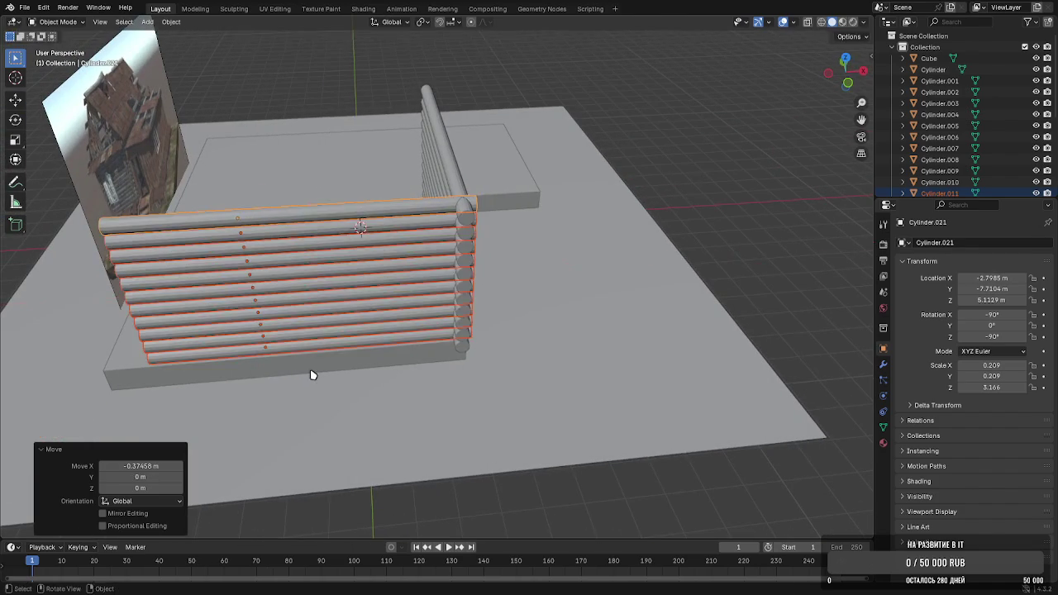
click(334, 369)
Fine-tune the long wall's X position to meet the first wall, then select the short wall
key(g)
key(x)
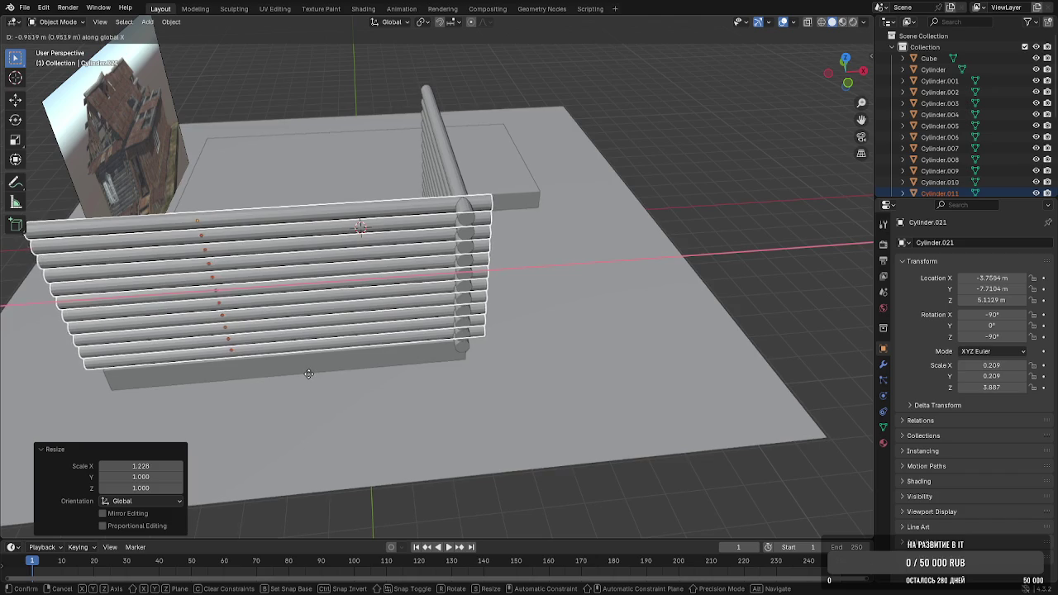
click(309, 374)
mouse_move(305, 375)
middle_down()
mouse_move(258, 367)
mouse_move(361, 348)
mouse_move(322, 352)
mouse_move(540, 236)
middle_up()
key(g)
key(x)
click(265, 372)
click(524, 196)
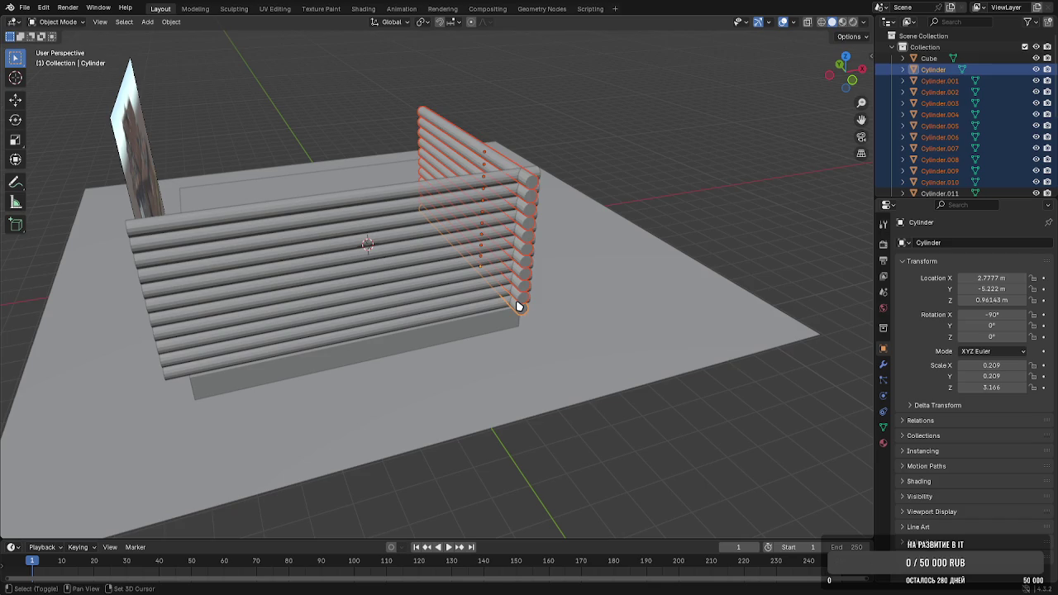
Duplicate the short wall along X to the long wall's far end and nudge it into place
key(shift+d)
key(x)
click(218, 364)
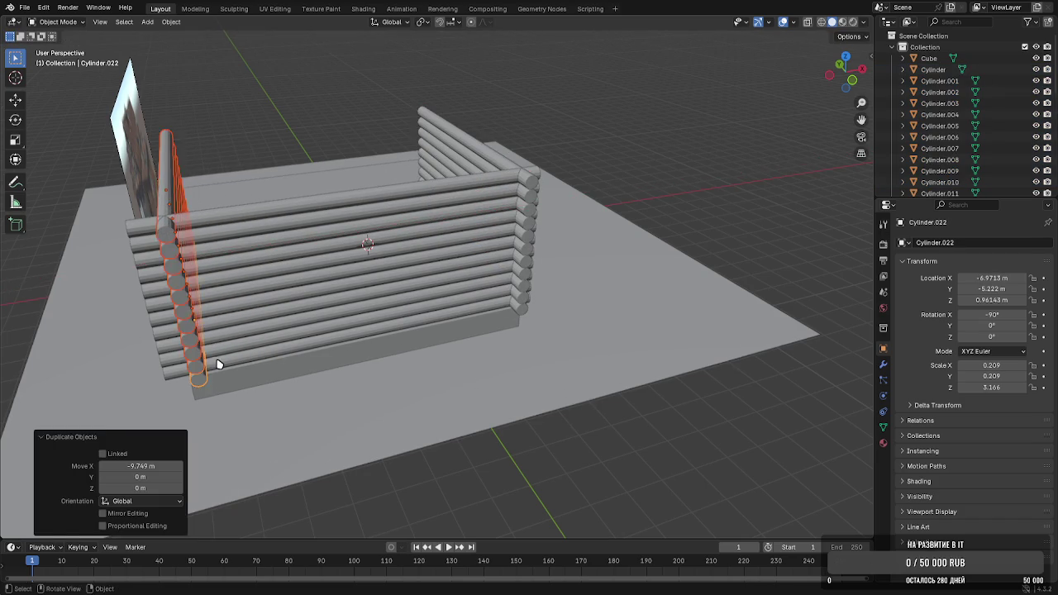
middle_drag(219, 364, 307, 330)
scroll(427, 234, up, 3)
scroll(323, 252, up, 3)
scroll(370, 264, up, 2)
key(g)
key(x)
click(367, 264)
mouse_move(366, 265)
middle_down()
mouse_move(472, 331)
mouse_move(437, 274)
mouse_move(444, 256)
mouse_move(556, 223)
middle_up()
scroll(437, 274, down, 5)
Slide the copied wall's mesh about 15.4 m along Y so it stands opposite the first wall
key(Tab)
drag(498, 284, 641, 370)
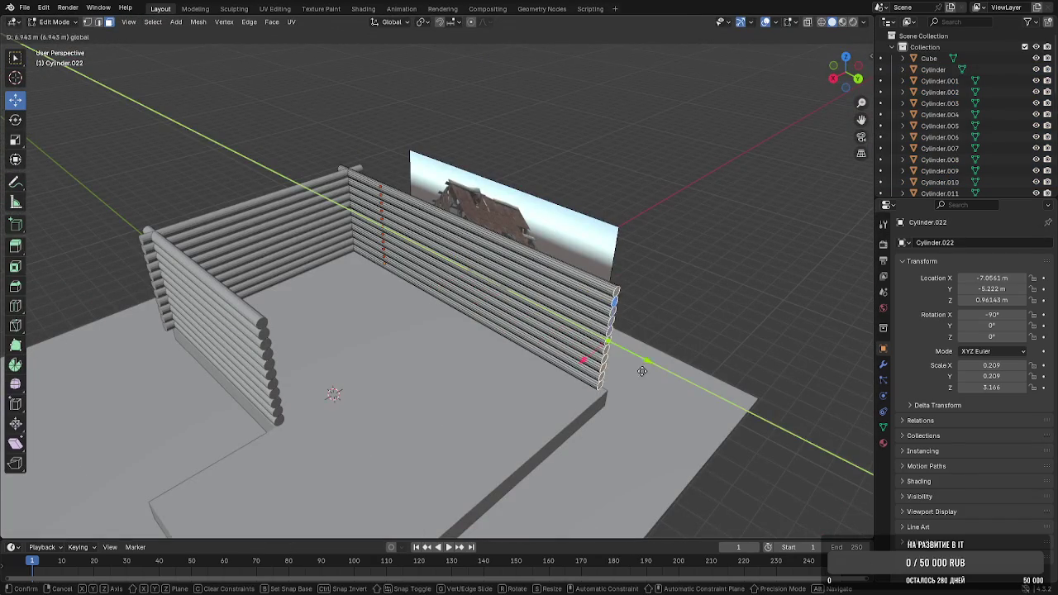
click(659, 394)
key(Tab)
middle_drag(659, 395, 324, 254)
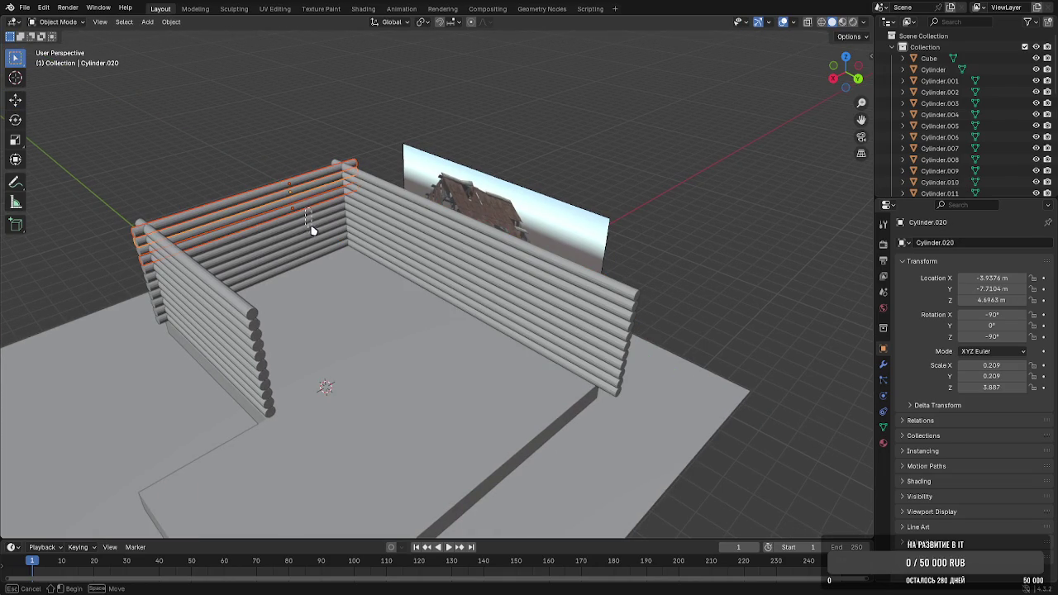
mouse_move(314, 259)
middle_down()
mouse_move(326, 236)
mouse_move(310, 219)
middle_up()
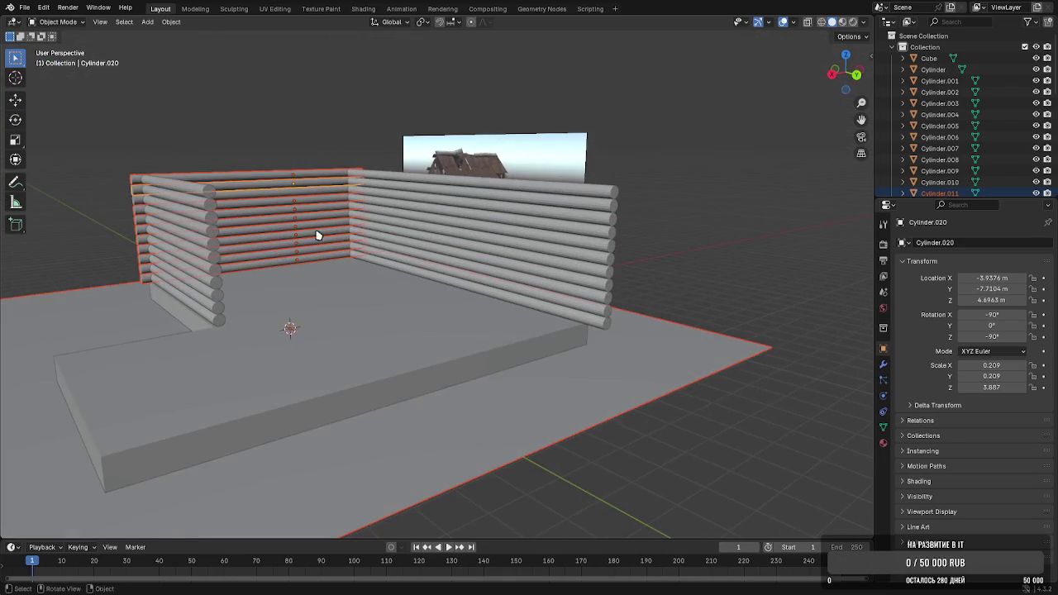
key(shift+d)
Place a copy of the long wall across the room along Y and adjust its position
key(y)
click(692, 460)
mouse_move(691, 460)
middle_down()
mouse_move(507, 355)
mouse_move(531, 355)
mouse_move(397, 337)
mouse_move(411, 345)
mouse_move(390, 409)
mouse_move(428, 374)
mouse_move(326, 300)
mouse_move(451, 347)
mouse_move(401, 320)
middle_up()
scroll(503, 372, up, 3)
key(shift+d)
key(y)
click(459, 339)
scroll(458, 337, down, 5)
Duplicate a single corner log vertically to stack an extra log on the corner
click(484, 272)
scroll(496, 281, up, 8)
mouse_move(527, 298)
middle_down()
mouse_move(513, 305)
mouse_move(524, 312)
mouse_move(491, 371)
mouse_move(518, 378)
middle_up()
key(shift+d)
key(z)
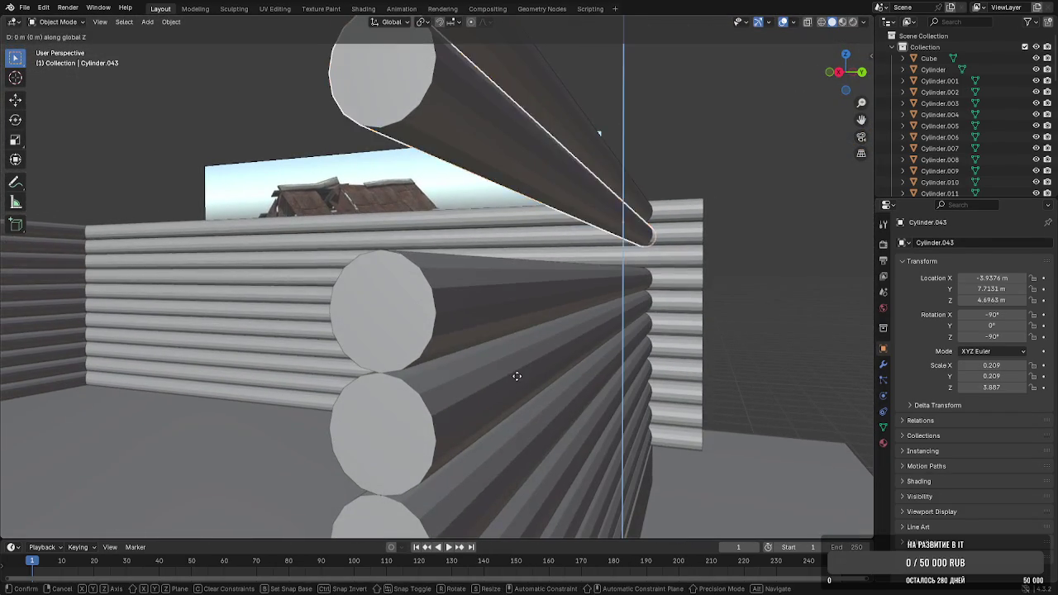
click(513, 406)
mouse_move(725, 224)
middle_down()
mouse_move(709, 249)
mouse_move(496, 276)
mouse_move(449, 291)
mouse_move(472, 300)
mouse_move(385, 331)
mouse_move(600, 251)
middle_up()
scroll(640, 256, down, 4)
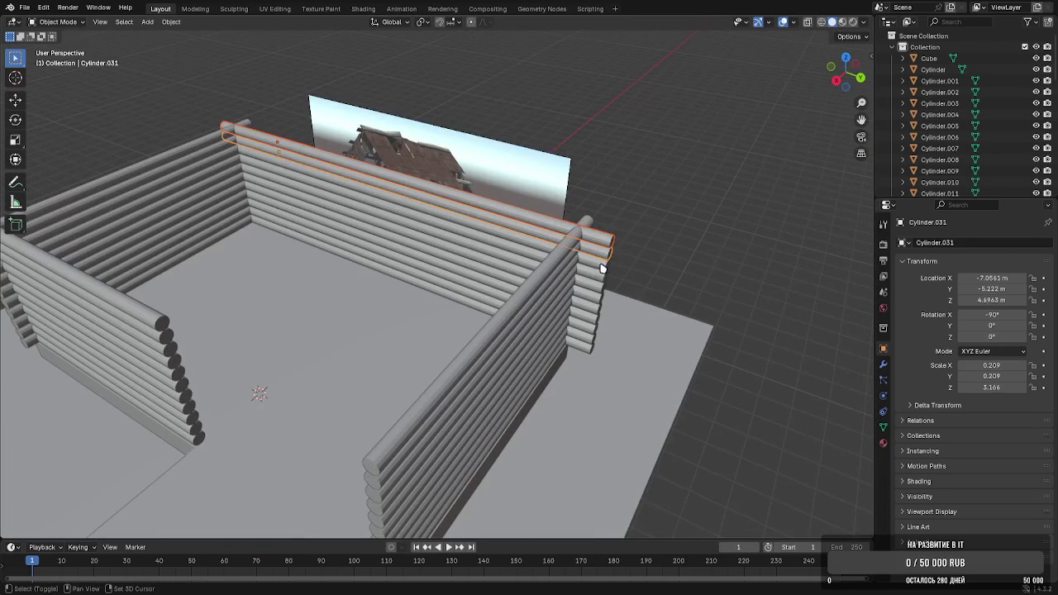
shift+click(591, 295)
mouse_move(591, 295)
middle_down()
mouse_move(604, 231)
mouse_move(597, 310)
middle_up()
Slide the end wall's bottom log geometry along Y in Edit Mode
shift+click(607, 368)
key(Tab)
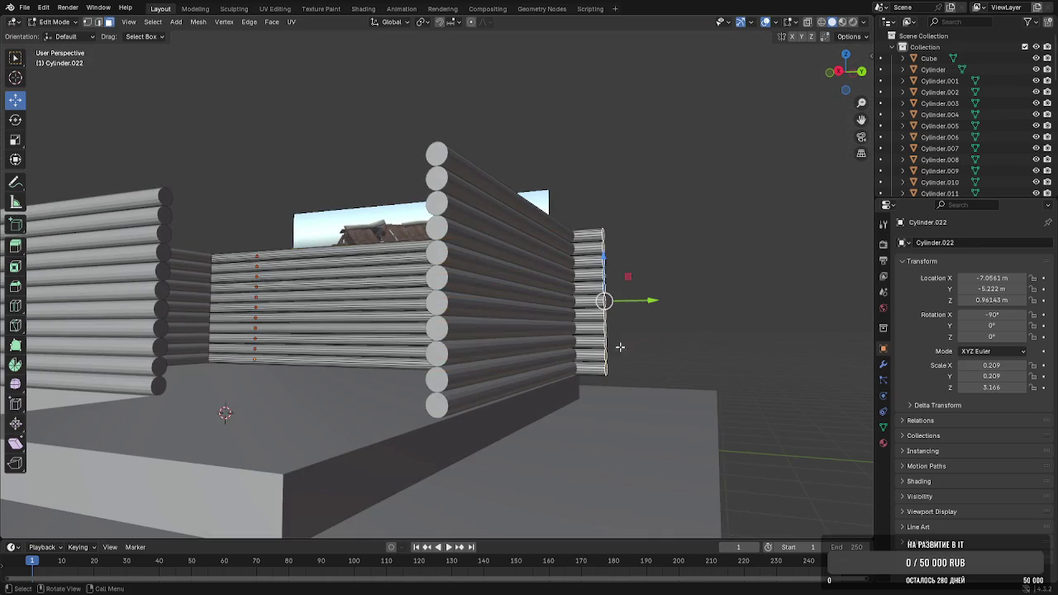
middle_drag(618, 354, 612, 342)
mouse_move(652, 301)
mouse_down()
mouse_move(633, 300)
mouse_move(649, 289)
mouse_up()
key(Tab)
mouse_move(649, 289)
middle_down()
mouse_move(574, 323)
mouse_move(468, 317)
mouse_move(477, 325)
mouse_move(619, 304)
middle_up()
Push the end-wall log ends 0.067 m along Y so they stop at the foundation notch
key(Tab)
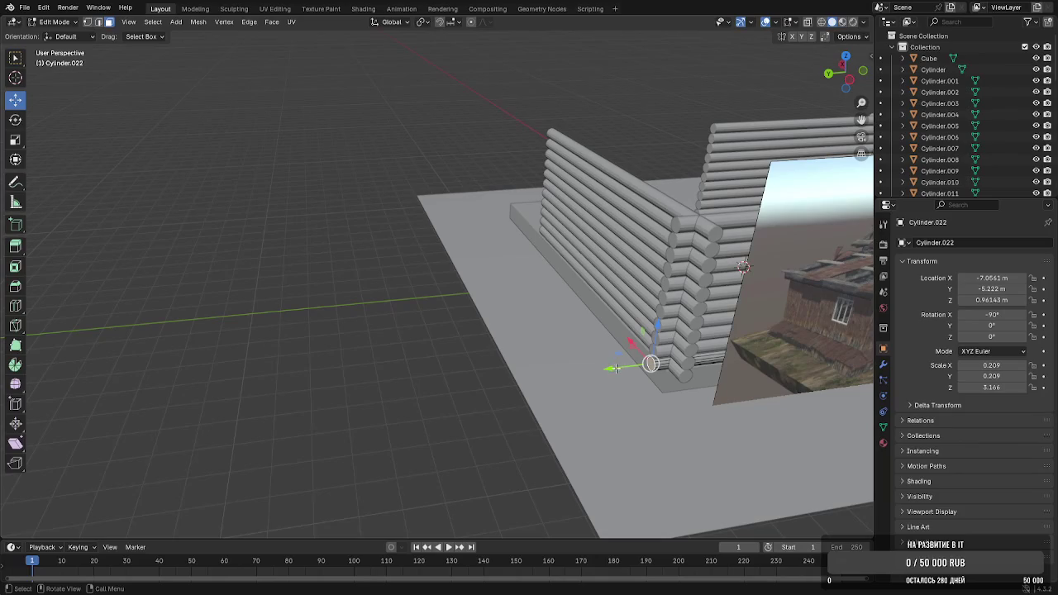
click(615, 368)
key(Tab)
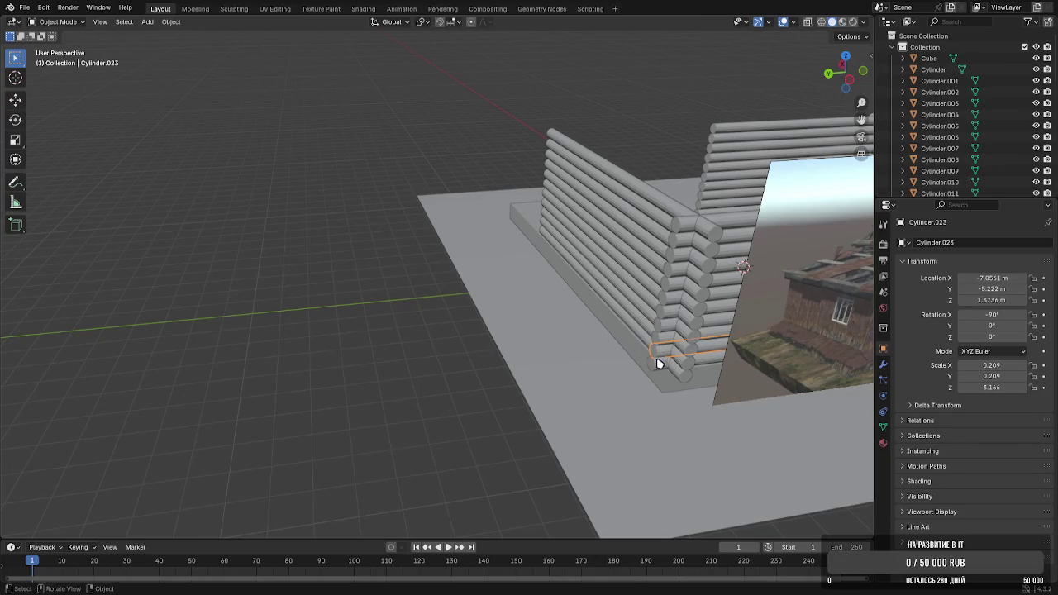
middle_drag(659, 365, 648, 305)
key(Tab)
mouse_move(662, 370)
middle_down()
mouse_move(702, 361)
mouse_move(640, 302)
middle_up()
drag(616, 295, 613, 297)
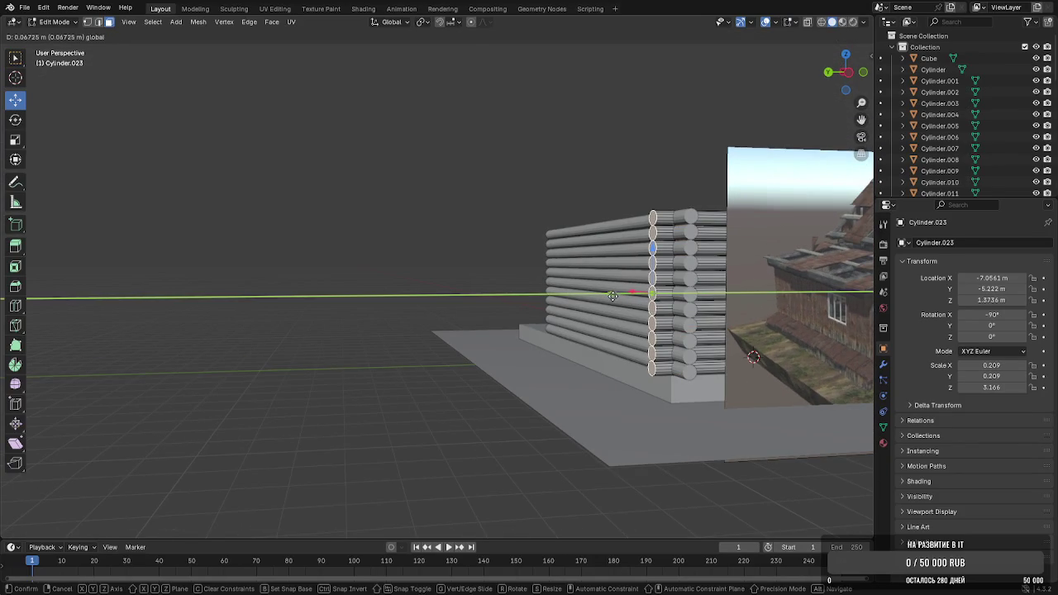
mouse_move(614, 295)
middle_down()
mouse_move(608, 354)
mouse_move(543, 366)
middle_up()
key(Tab)
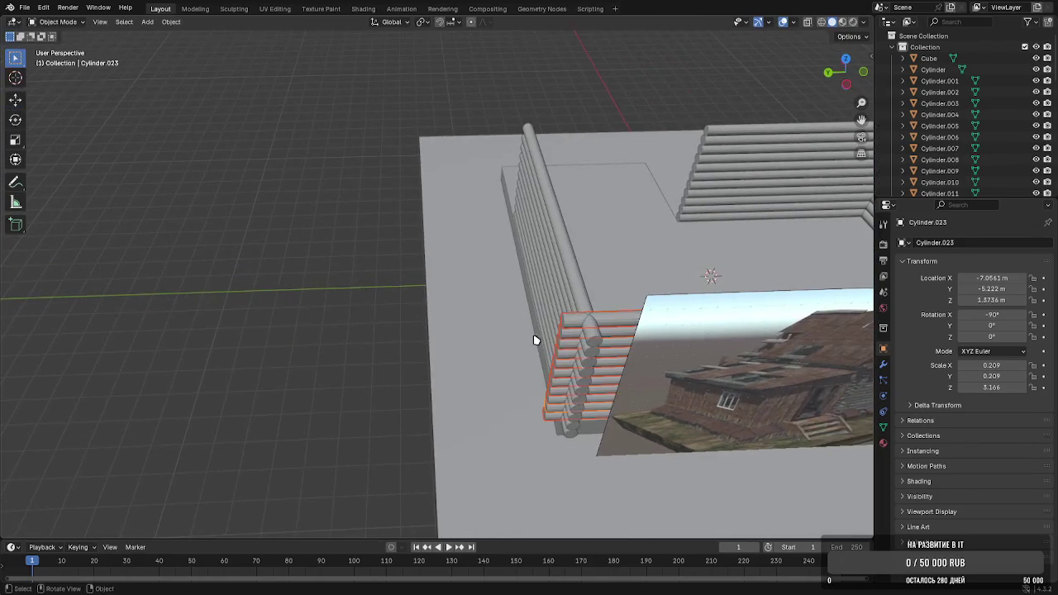
mouse_move(272, 237)
middle_down()
mouse_move(408, 312)
mouse_move(510, 288)
mouse_move(540, 303)
mouse_move(465, 294)
middle_up()
Add a cube, position it on X and Y, and scale it to 0.168 on X
click(147, 21)
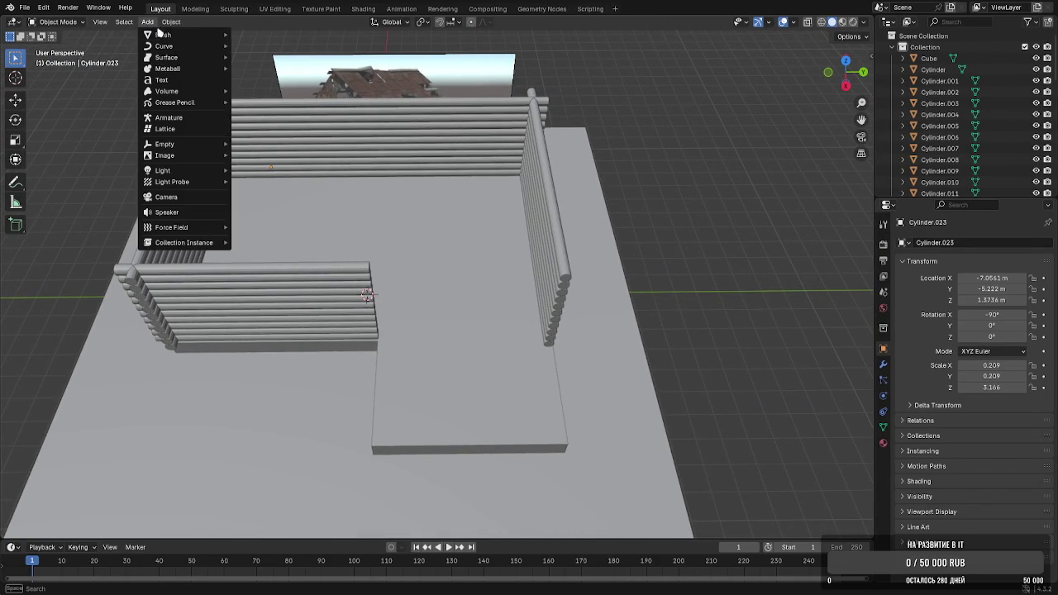
click(257, 47)
scroll(481, 283, up, 4)
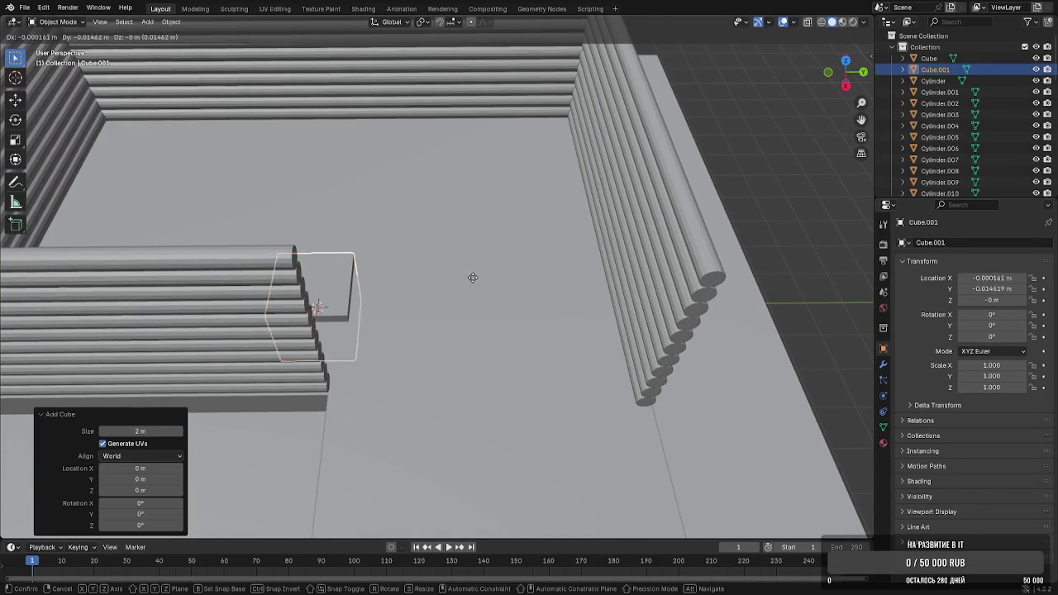
click(447, 243)
key(g)
key(x)
key(y)
click(505, 346)
key(s)
key(x)
click(413, 343)
middle_drag(413, 314, 439, 302)
Seat the slab upright at the front log wall's open end with X and Z moves
key(g)
key(x)
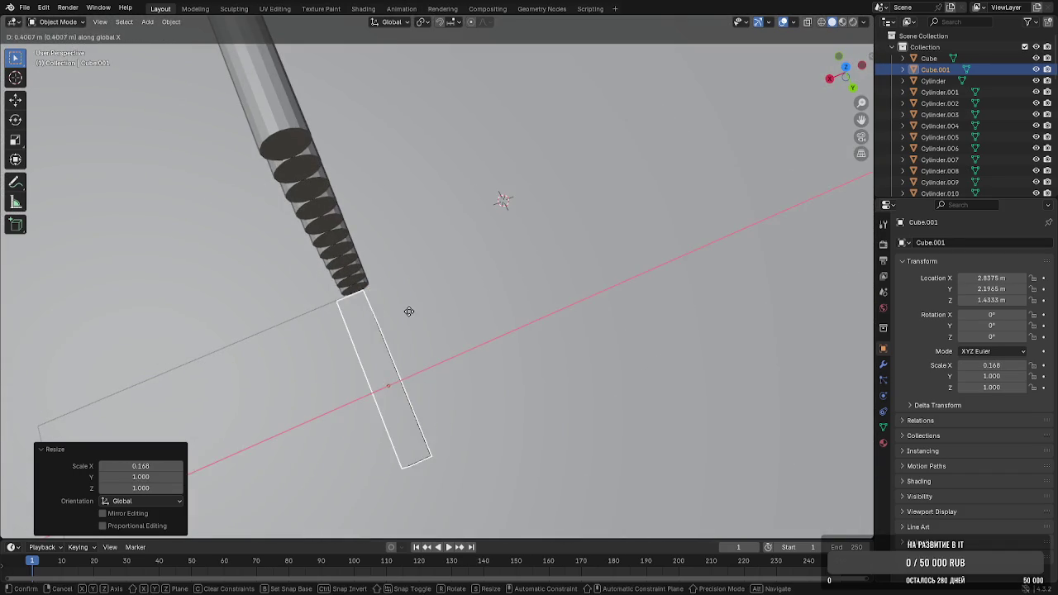
key(x)
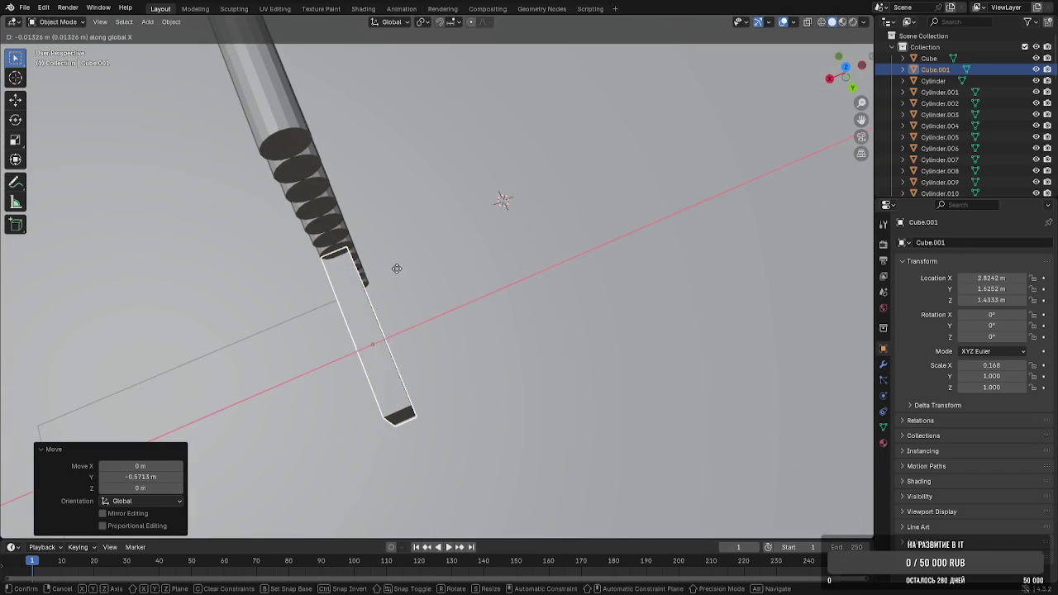
click(403, 267)
mouse_move(403, 267)
middle_down()
mouse_move(354, 240)
mouse_move(468, 213)
middle_up()
key(g)
key(z)
click(339, 214)
Raise the slab's top face along Z and move its front face along X
key(Tab)
click(425, 177)
middle_drag(425, 177, 434, 328)
key(g)
key(z)
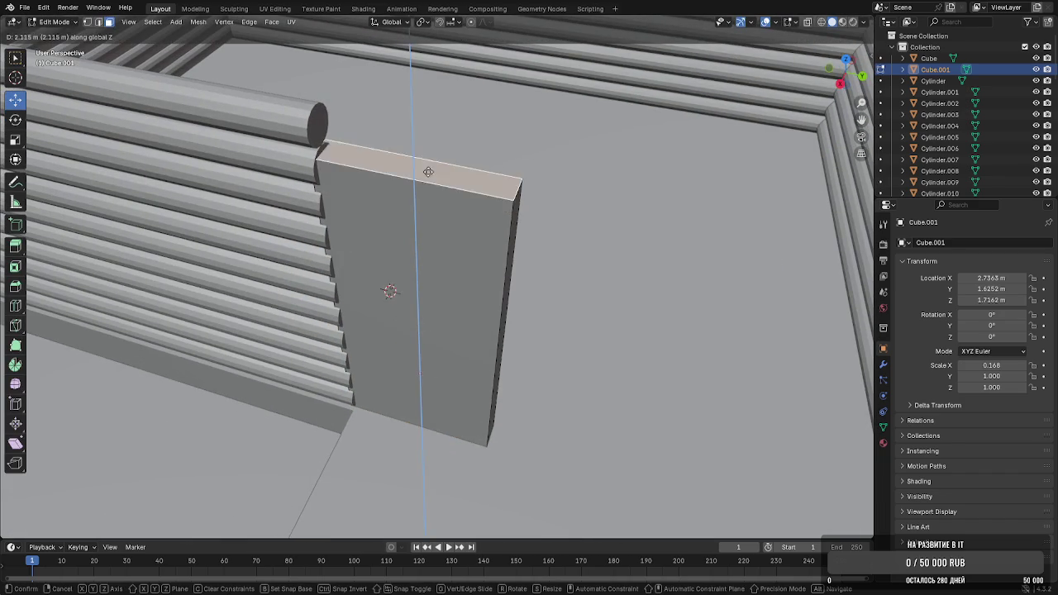
click(422, 126)
click(413, 170)
key(g)
key(x)
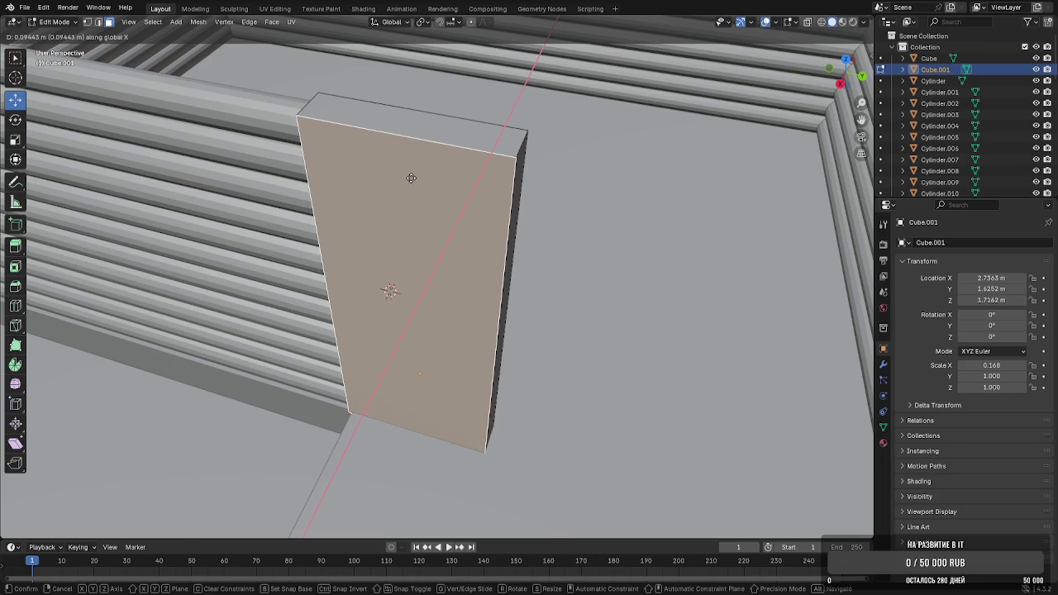
click(411, 177)
middle_drag(411, 177, 334, 294)
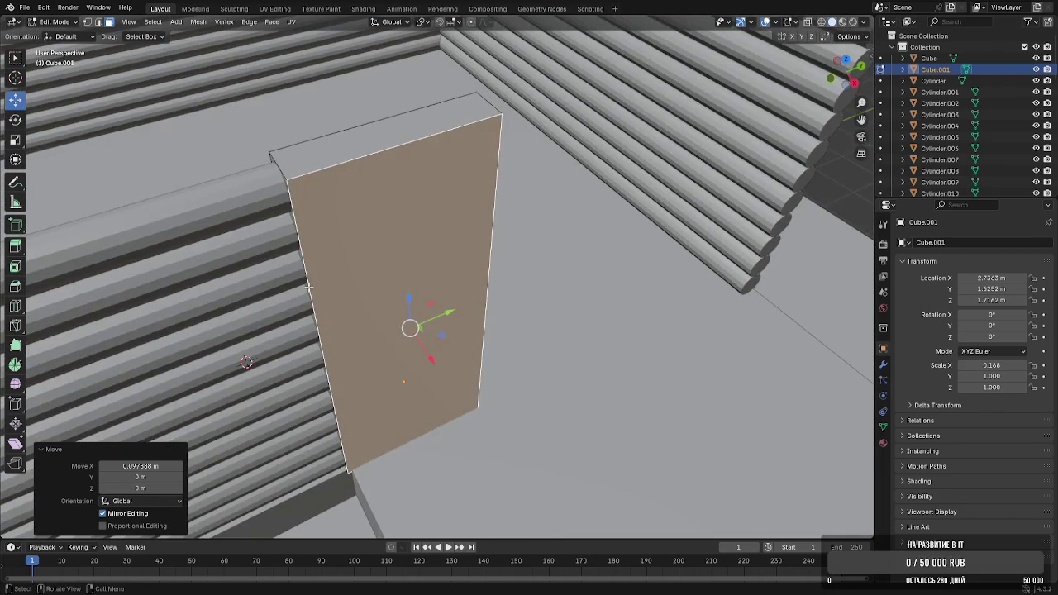
Slide the slab's left edge along Y, then extrude the annex wall out and again for thickness
click(308, 287)
mouse_move(364, 332)
mouse_down()
mouse_move(399, 320)
mouse_move(369, 324)
mouse_up()
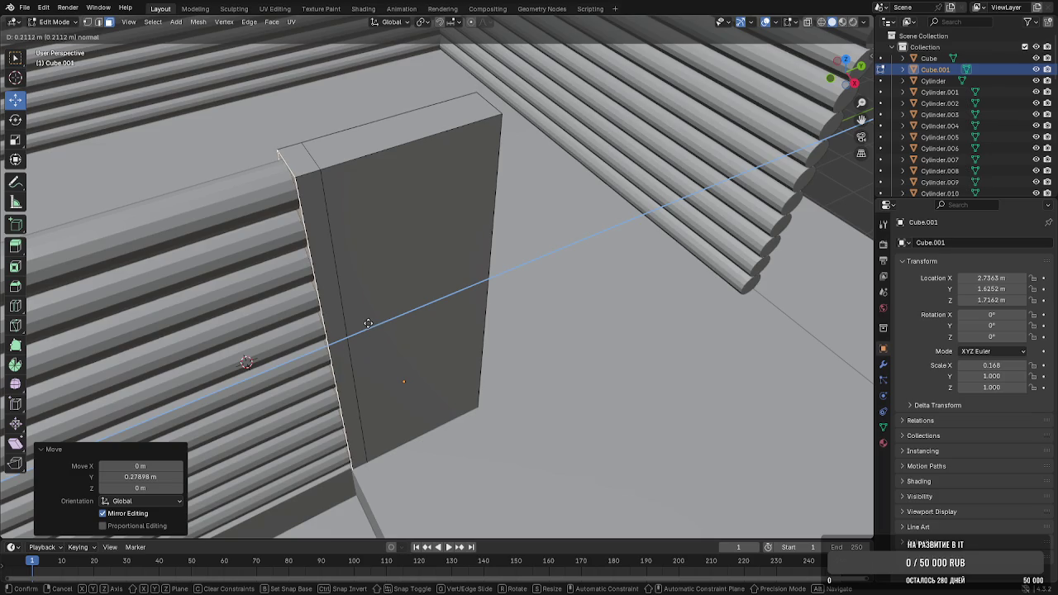
middle_drag(368, 323, 483, 336)
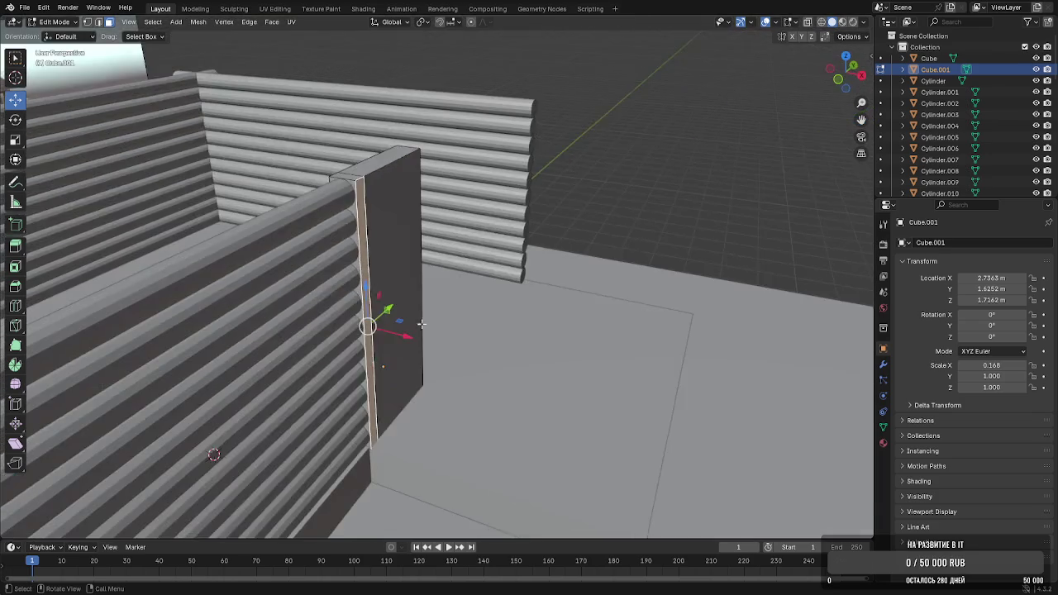
drag(482, 336, 608, 351)
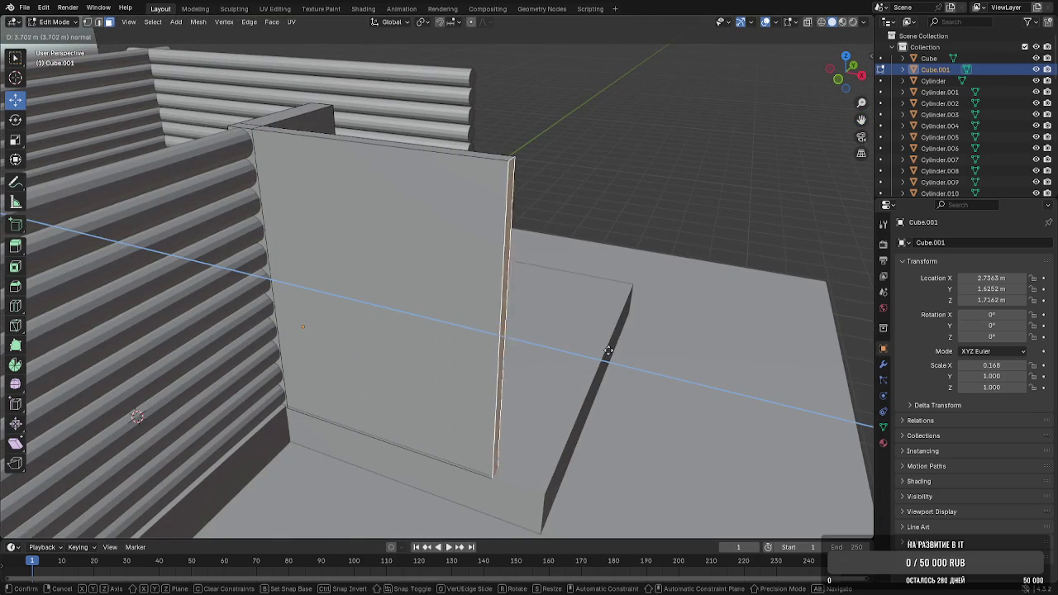
click(658, 343)
key(e)
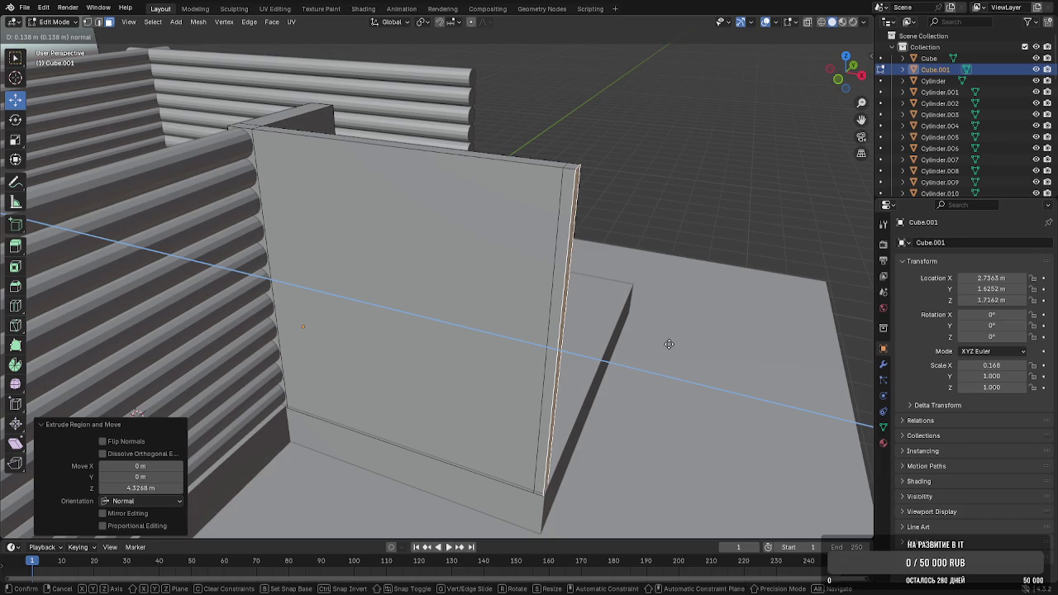
click(669, 343)
Lower the wall's top edge about 0.43 m to log height and shift it 0.207 m on X
key(2)
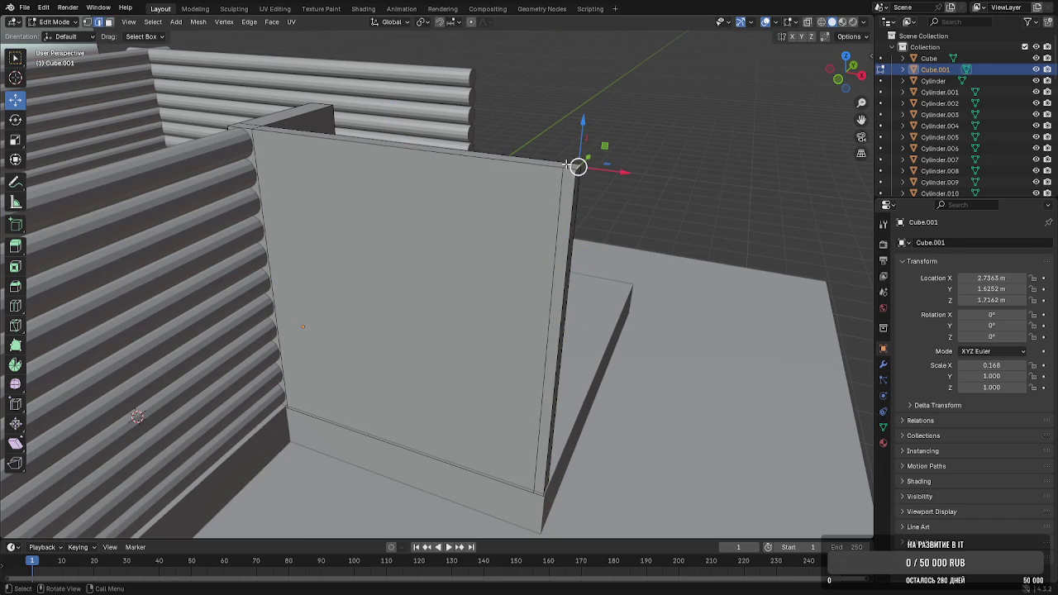
drag(575, 122, 566, 163)
scroll(578, 157, up, 3)
scroll(649, 125, up, 2)
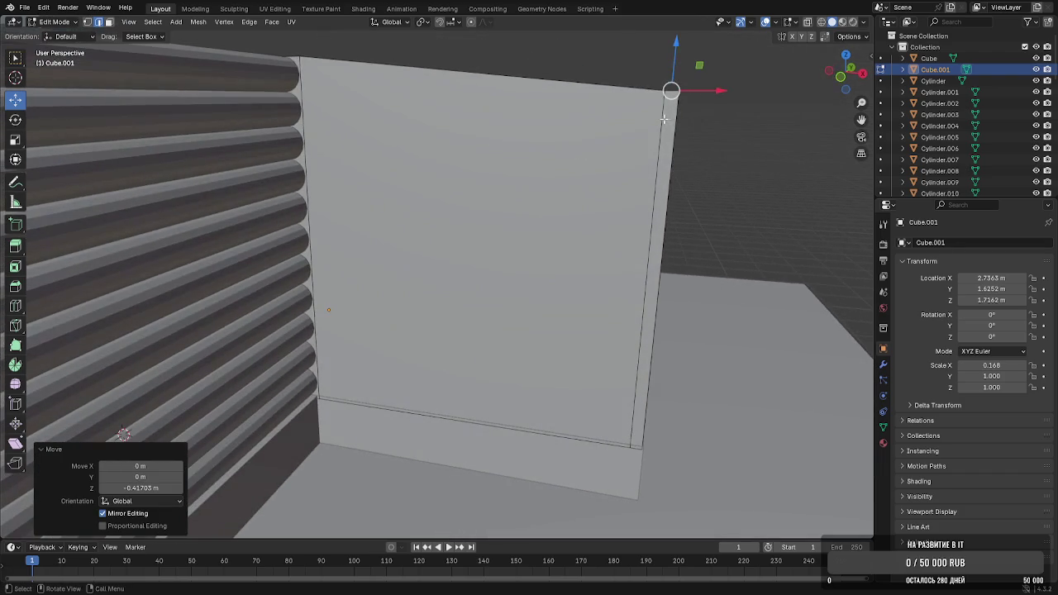
drag(716, 91, 690, 94)
middle_drag(690, 94, 568, 146)
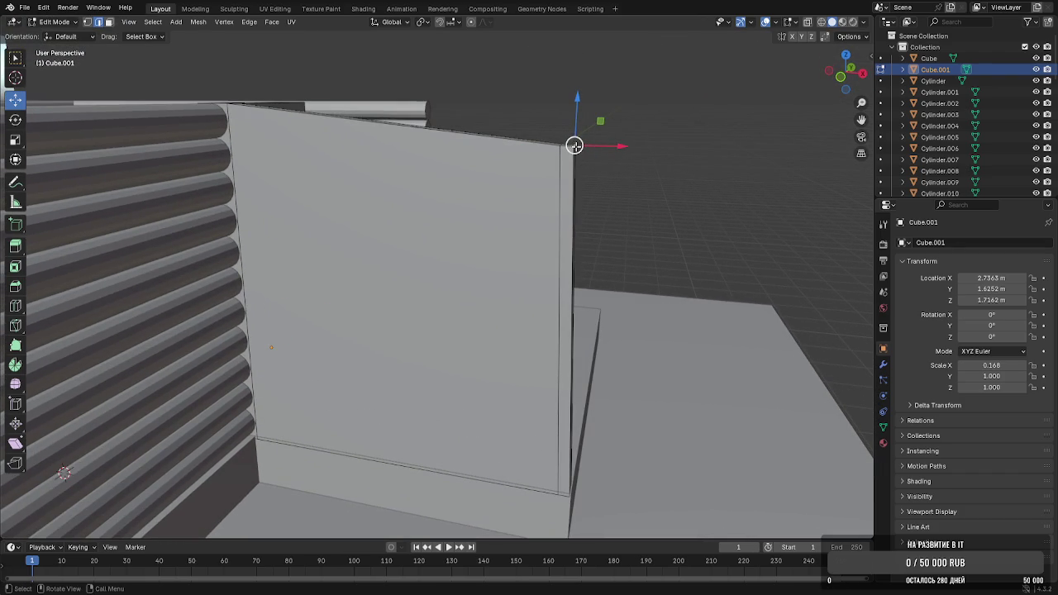
drag(577, 122, 575, 101)
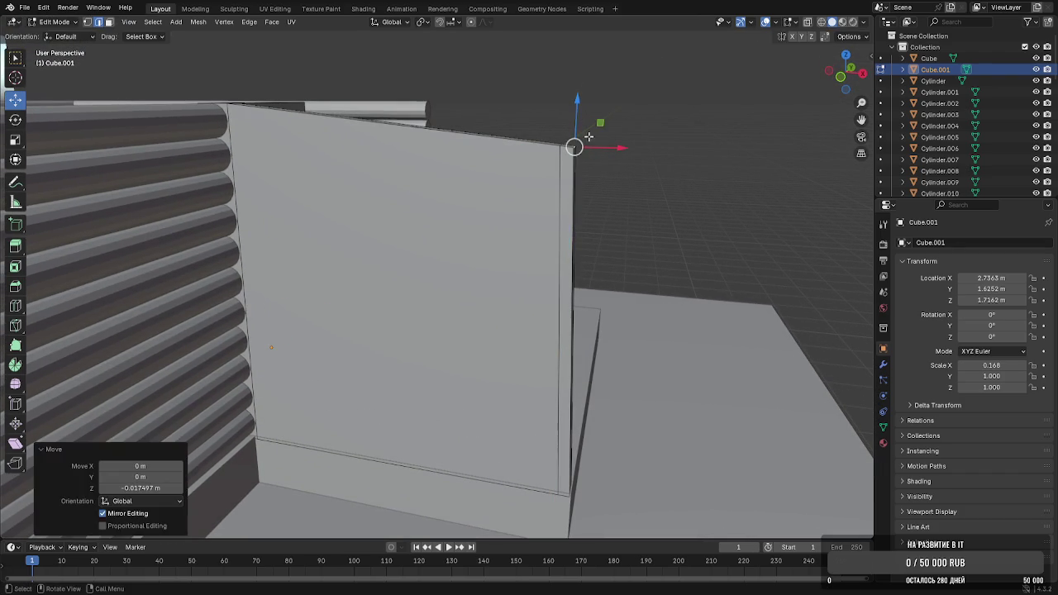
key(a)
mouse_move(590, 146)
middle_down()
mouse_move(482, 215)
mouse_move(302, 199)
mouse_move(277, 140)
middle_up()
click(281, 132)
Extrude the annex end face and its thin strip into a new wall along the log wall
key(e)
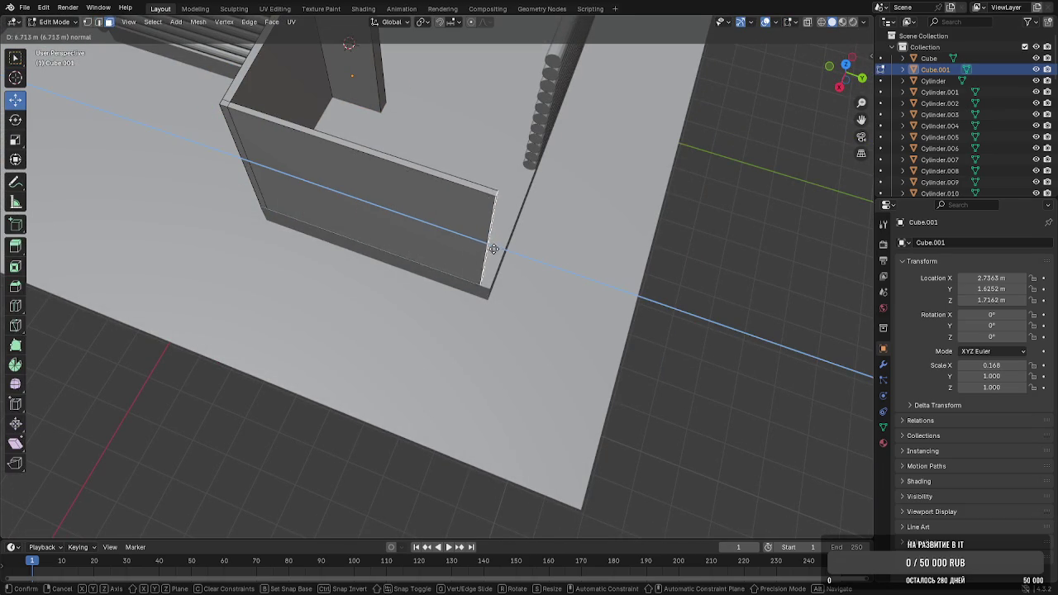
click(501, 248)
key(g)
key(z)
key(Escape)
mouse_move(501, 244)
middle_down()
mouse_move(501, 257)
mouse_move(392, 235)
middle_up()
click(392, 235)
click(395, 233)
key(e)
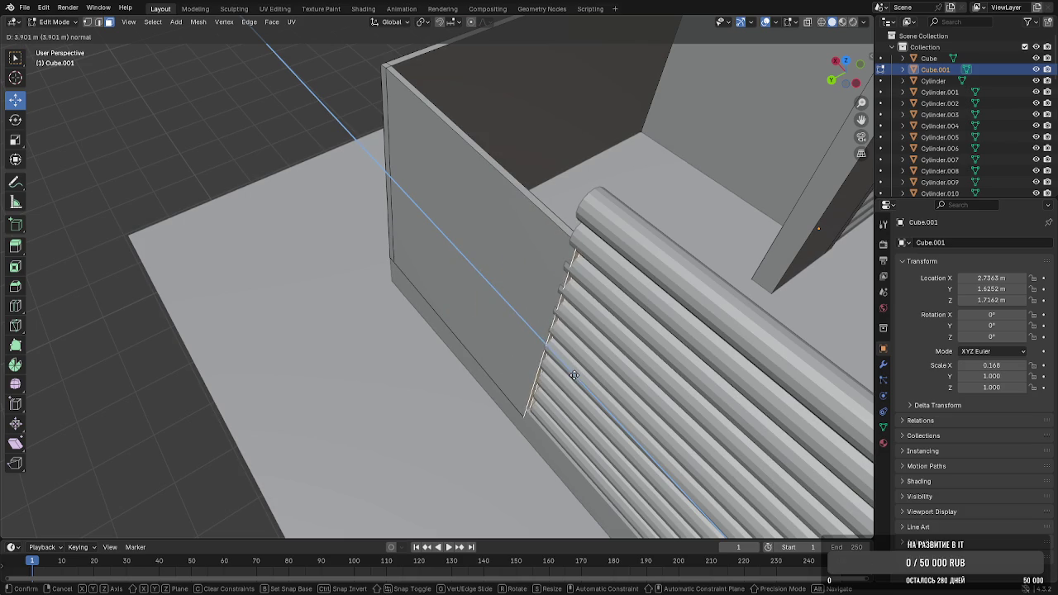
click(568, 373)
Raise the new wall's end and shift it along X toward the logs
mouse_move(568, 374)
middle_down()
mouse_move(686, 350)
mouse_move(657, 309)
mouse_move(590, 299)
mouse_move(531, 308)
middle_up()
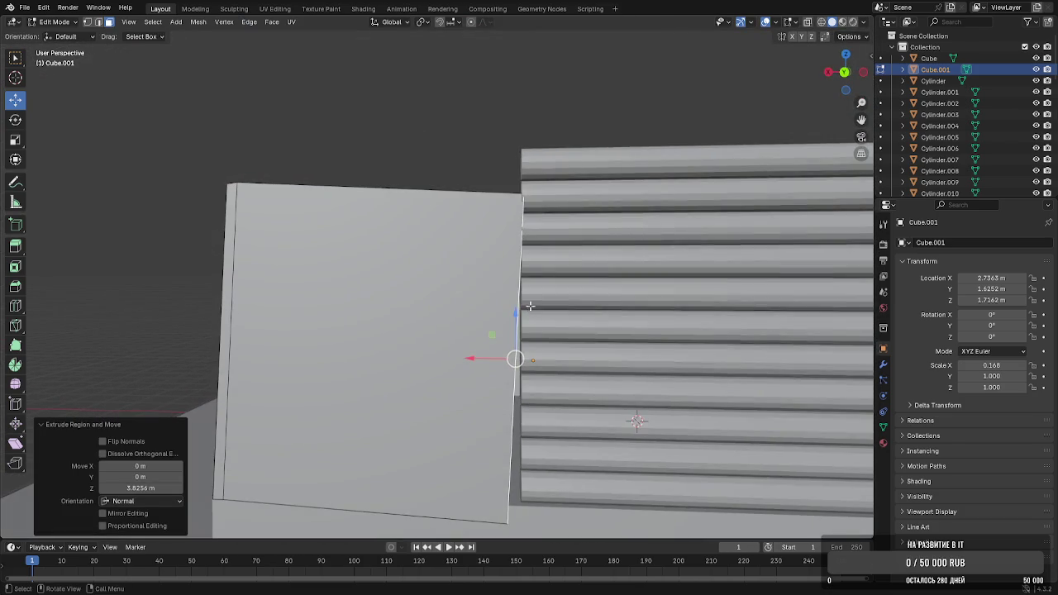
drag(516, 312, 515, 295)
drag(471, 341, 489, 338)
middle_drag(490, 338, 555, 206)
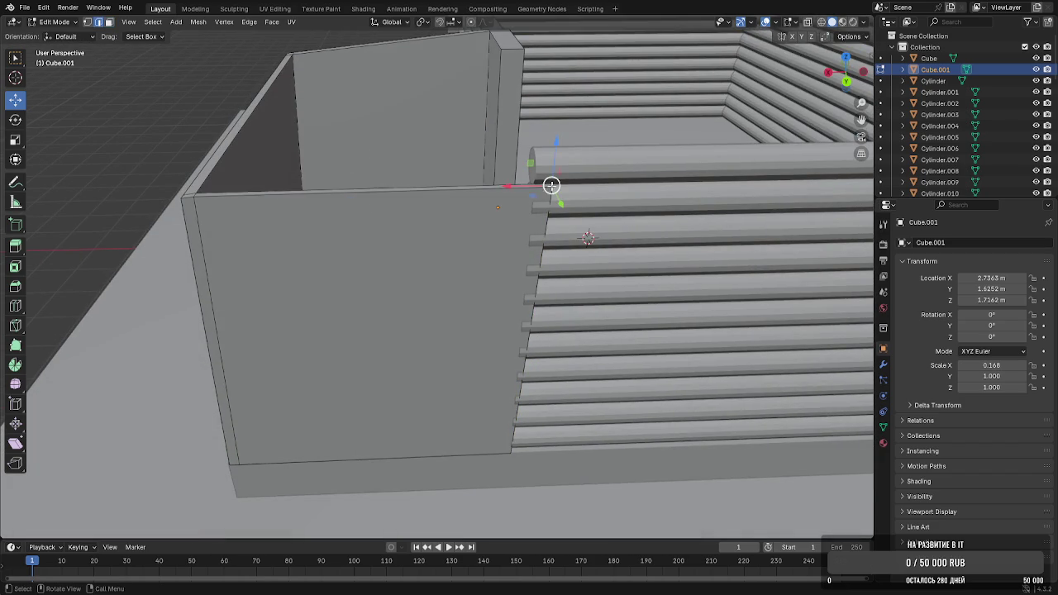
drag(526, 187, 506, 189)
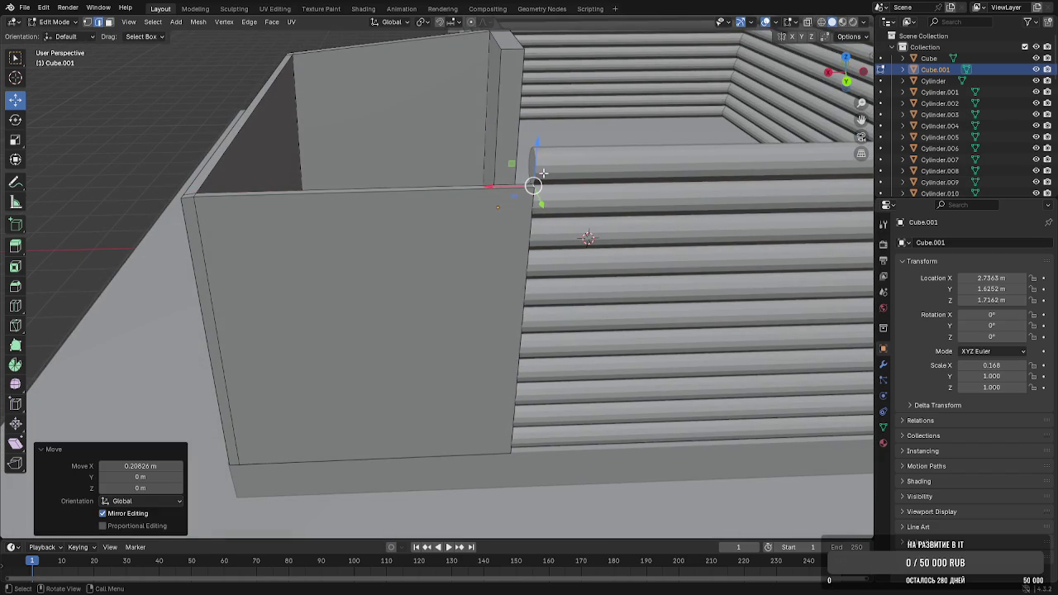
drag(542, 153, 533, 107)
mouse_move(533, 107)
middle_down()
mouse_move(482, 256)
mouse_move(579, 60)
middle_up()
mouse_move(593, 133)
middle_down()
mouse_move(492, 293)
mouse_move(578, 281)
middle_up()
scroll(492, 293, up, 3)
Slide the corner wall faces along Y flush with the logs and return to Object Mode
click(584, 276)
drag(481, 273, 483, 278)
middle_drag(483, 278, 523, 267)
click(609, 281)
mouse_move(598, 346)
middle_down()
mouse_move(541, 312)
mouse_move(556, 302)
middle_up()
drag(556, 295, 542, 310)
middle_drag(542, 310, 541, 338)
key(Tab)
scroll(593, 204, down, 5)
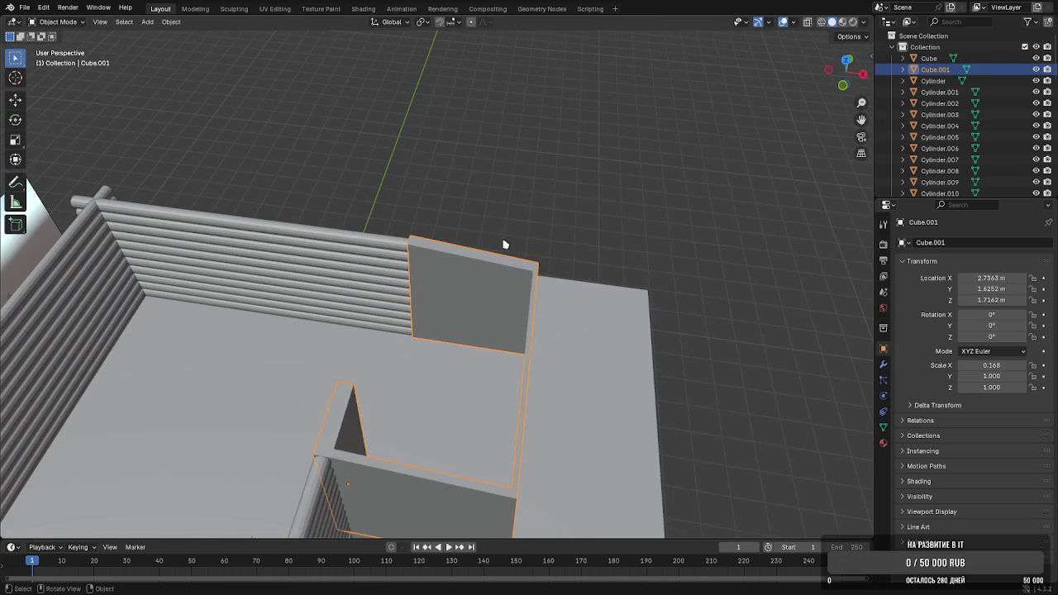
Move the annex wall's left vertical edge and extrude it into a new wall strip
key(Tab)
middle_drag(499, 272, 485, 281)
key(2)
click(410, 278)
scroll(408, 278, up, 2)
key(g)
key(z)
key(z)
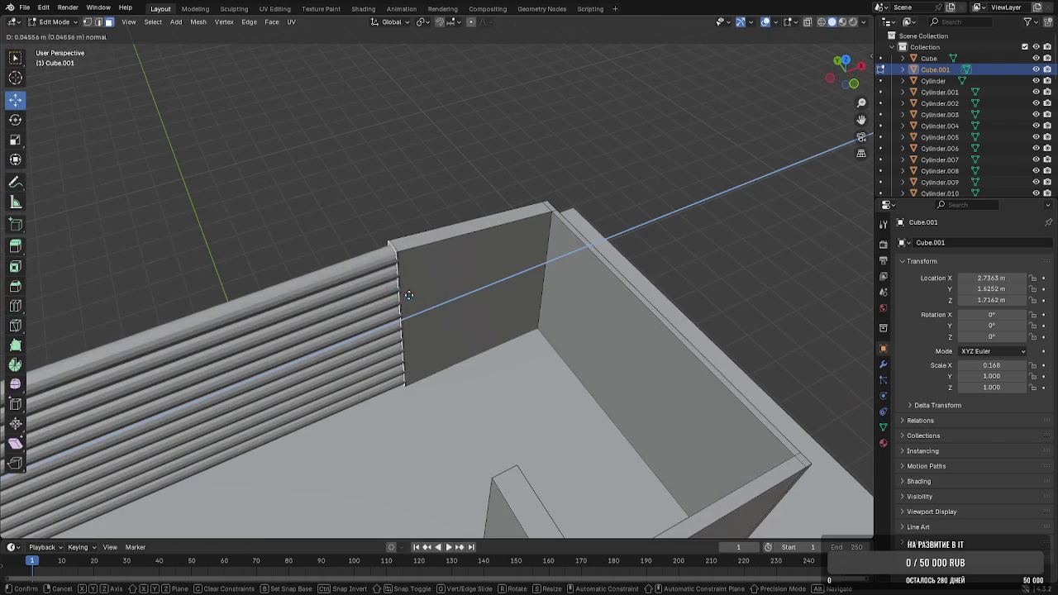
click(398, 298)
key(e)
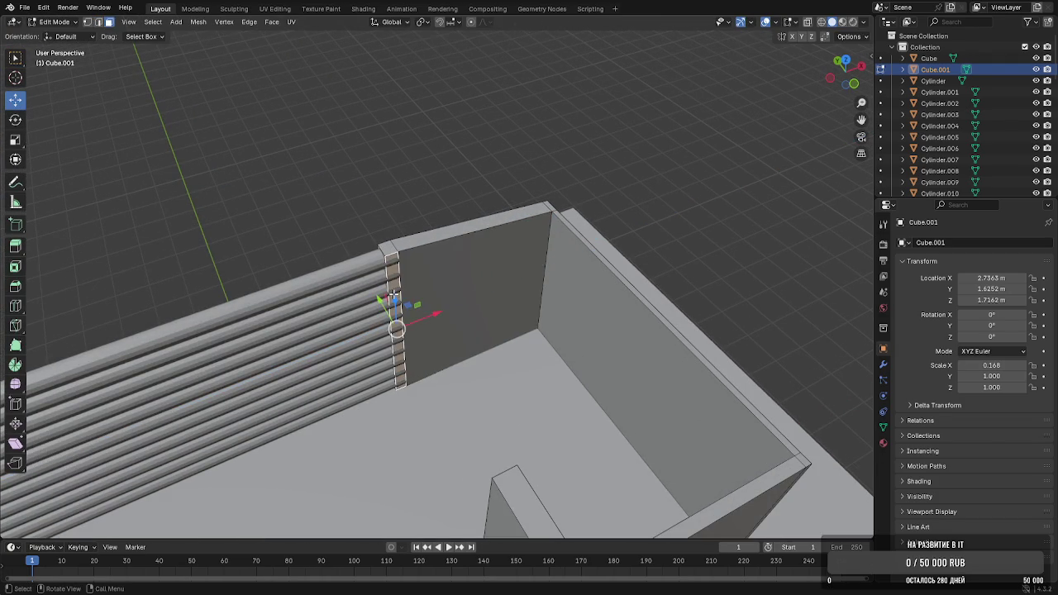
click(436, 395)
middle_drag(436, 395, 392, 354)
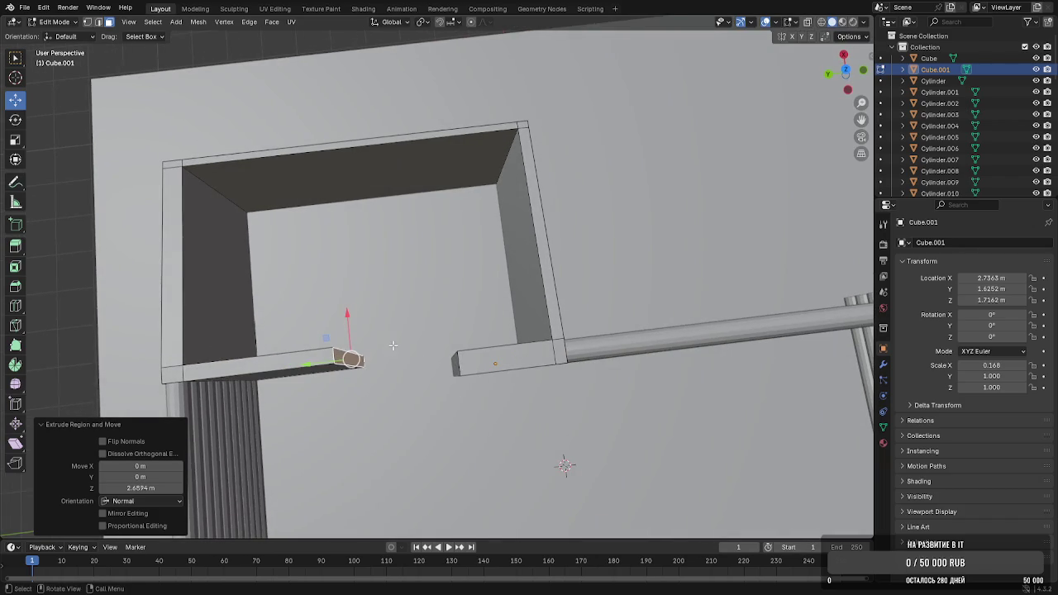
Shift the new wall end along X, undoing a bad Y move, and nudge the face along X
key(g)
key(x)
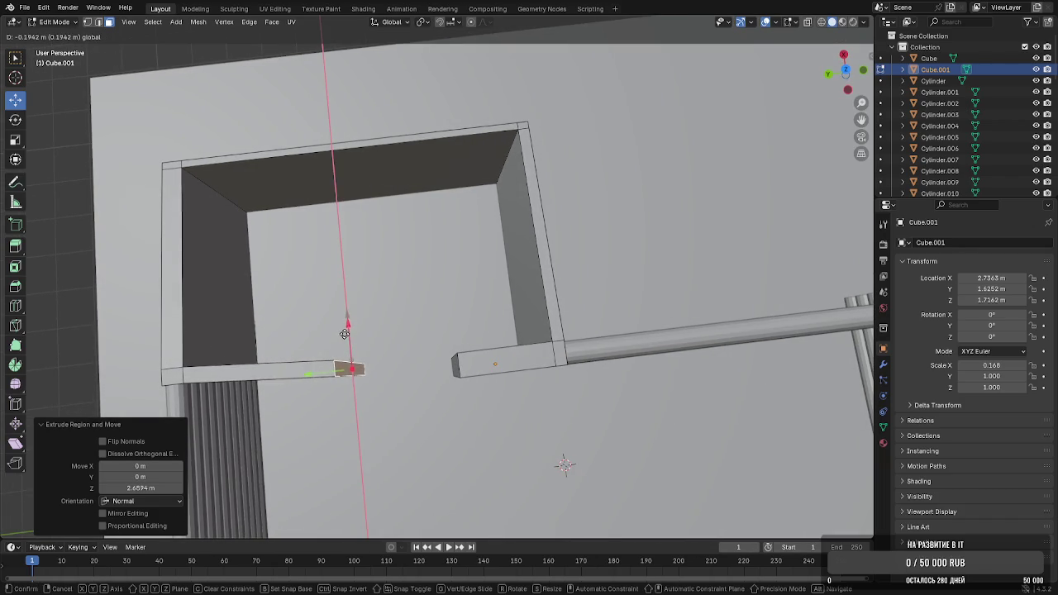
click(342, 337)
drag(322, 377, 331, 376)
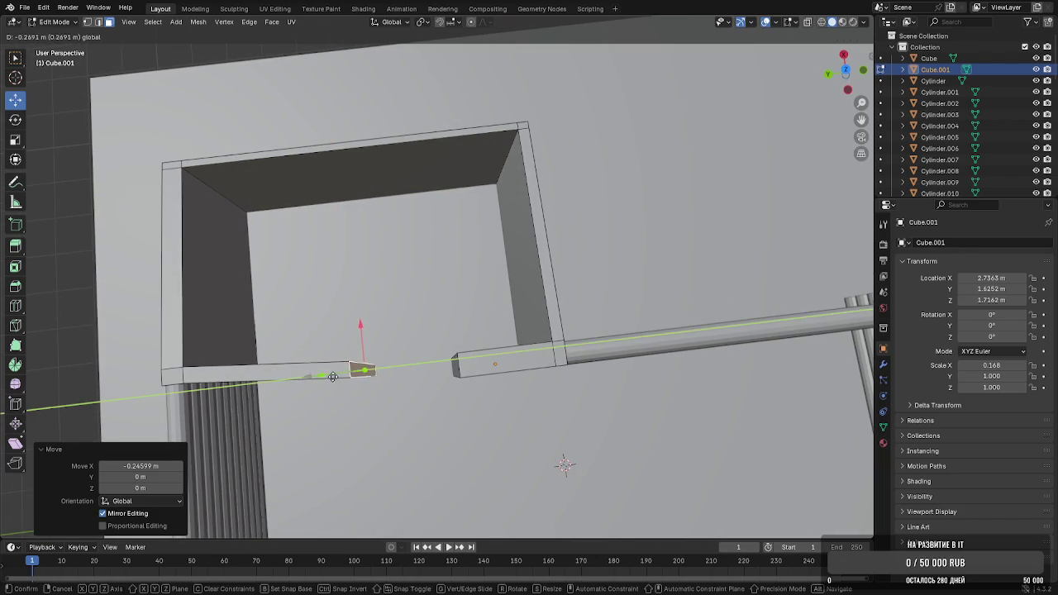
click(344, 377)
mouse_move(345, 377)
middle_down()
mouse_move(441, 313)
mouse_move(327, 358)
middle_up()
key(ctrl+z)
middle_drag(232, 380, 288, 407)
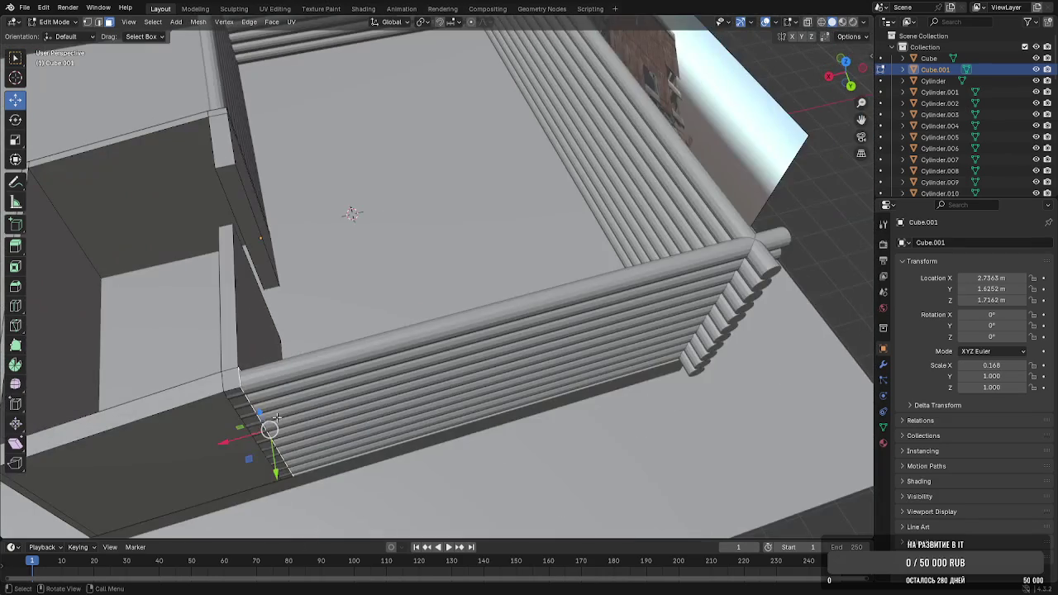
drag(237, 438, 248, 431)
mouse_move(248, 431)
middle_down()
mouse_move(323, 335)
mouse_move(355, 371)
middle_up()
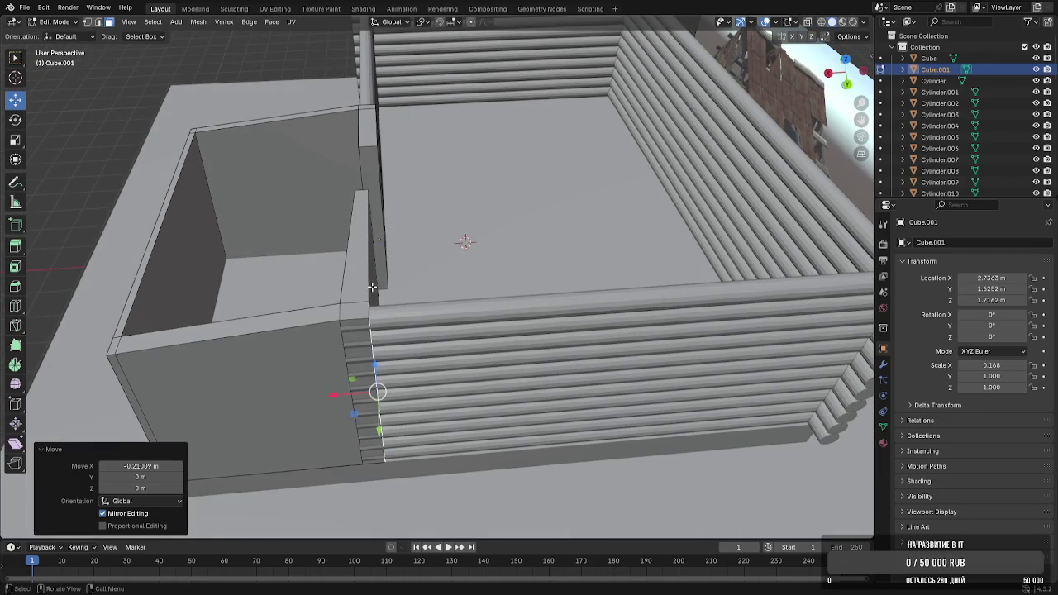
Move another thin wall face along X and Y toward the log wall
click(372, 287)
key(g)
key(x)
click(356, 327)
mouse_move(355, 327)
middle_down()
mouse_move(435, 311)
mouse_move(439, 331)
middle_up()
scroll(435, 311, up, 2)
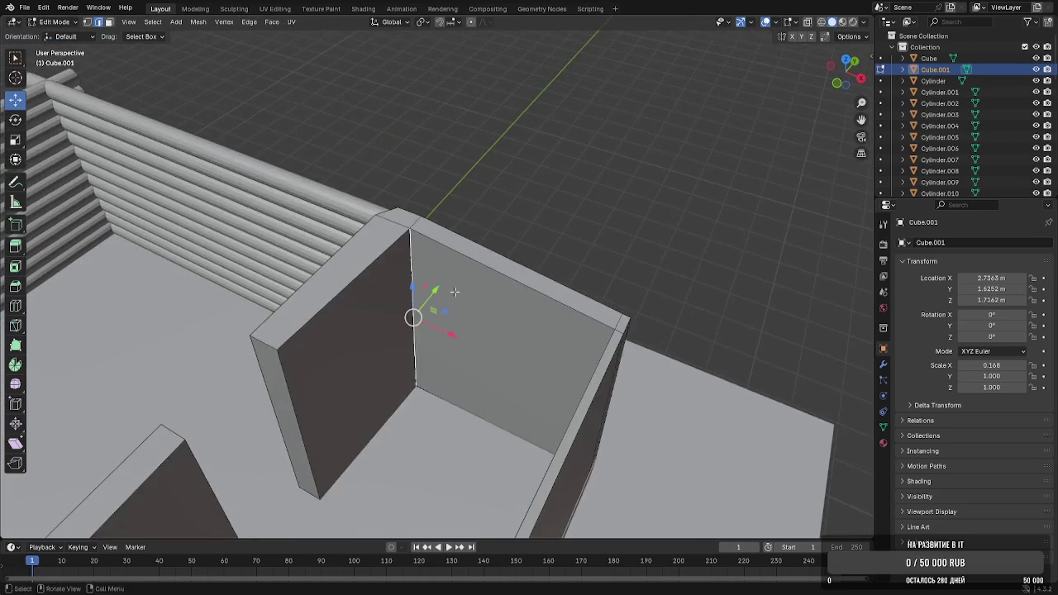
key(g)
key(x)
click(443, 327)
key(g)
key(y)
click(443, 327)
Push the annex wall end about 0.24 m along X against the log wall, then leave Edit Mode
middle_drag(443, 326, 496, 207)
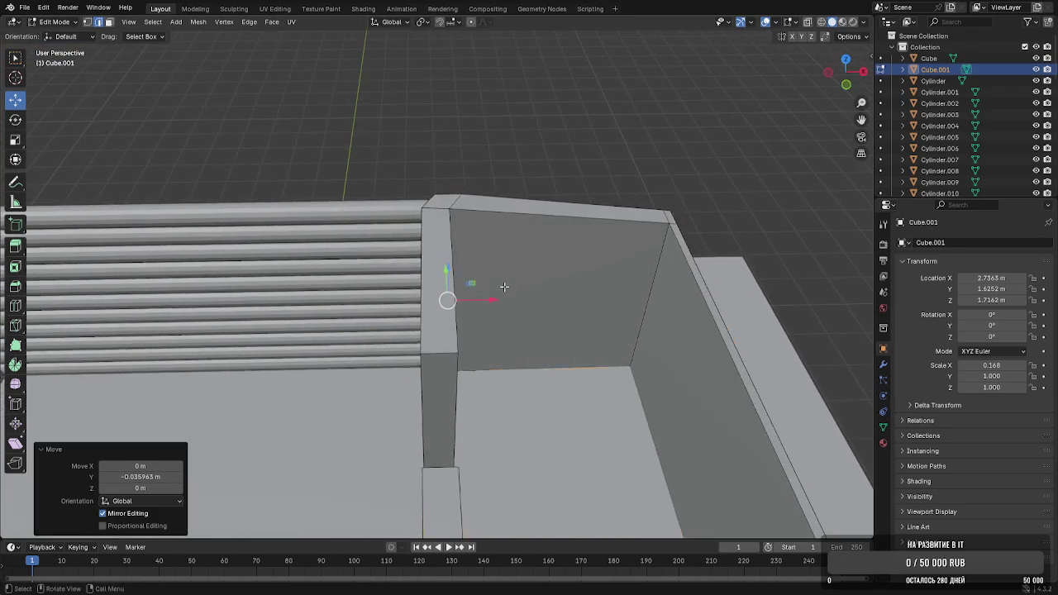
middle_drag(537, 140, 626, 183)
middle_drag(526, 244, 447, 259)
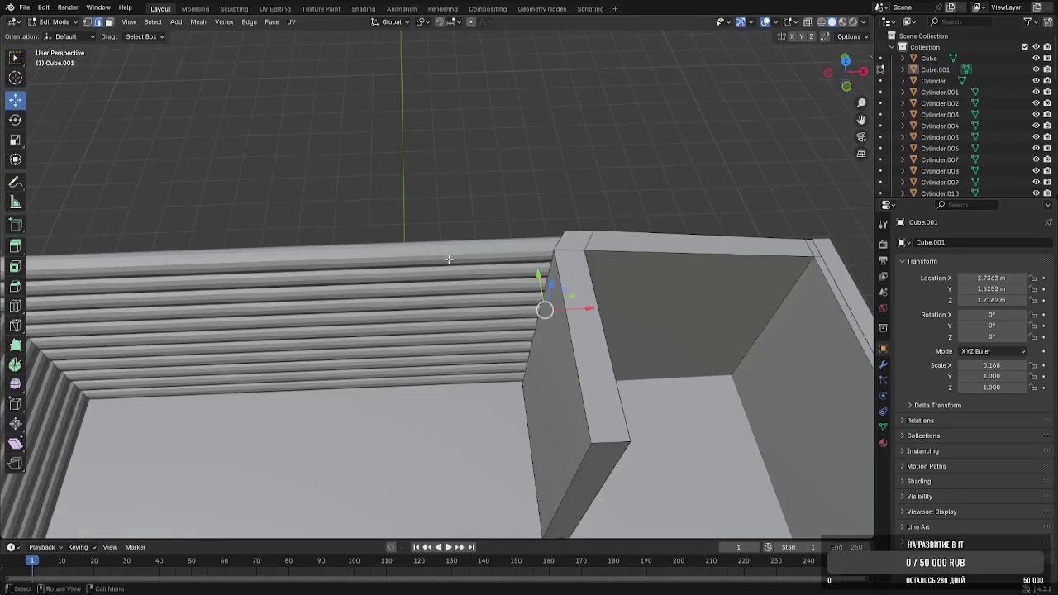
key(g)
key(x)
click(574, 306)
key(Tab)
mouse_move(571, 217)
middle_down()
mouse_move(468, 224)
mouse_move(350, 201)
mouse_move(428, 219)
middle_up()
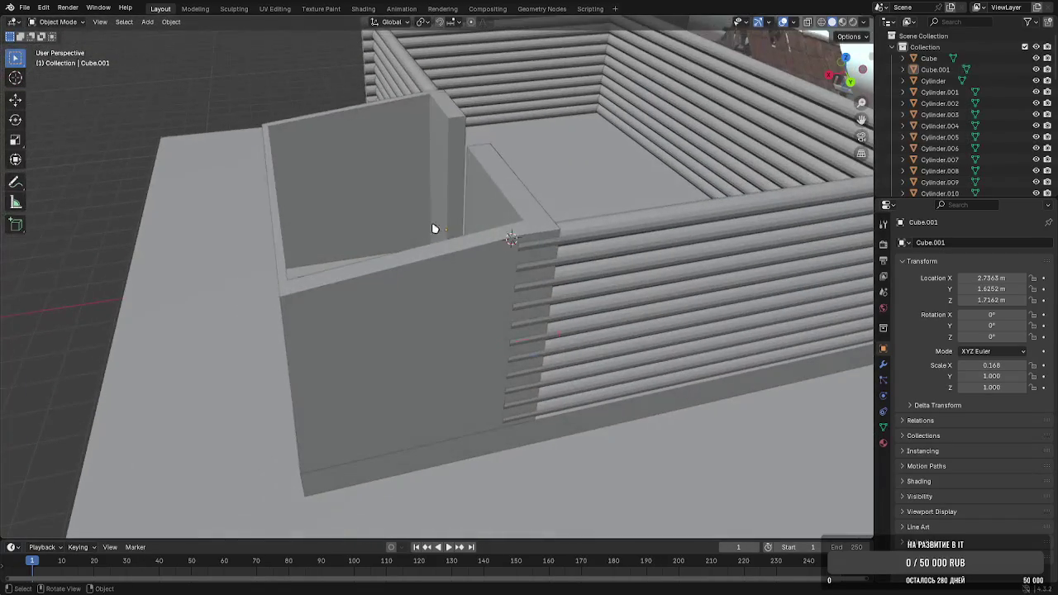
Slide the narrow bevelled face and the large wall face together along Y
key(Tab)
shift+click(514, 294)
shift+click(302, 345)
middle_drag(301, 346, 531, 357)
drag(467, 402, 476, 402)
click(808, 373)
middle_drag(807, 372, 475, 361)
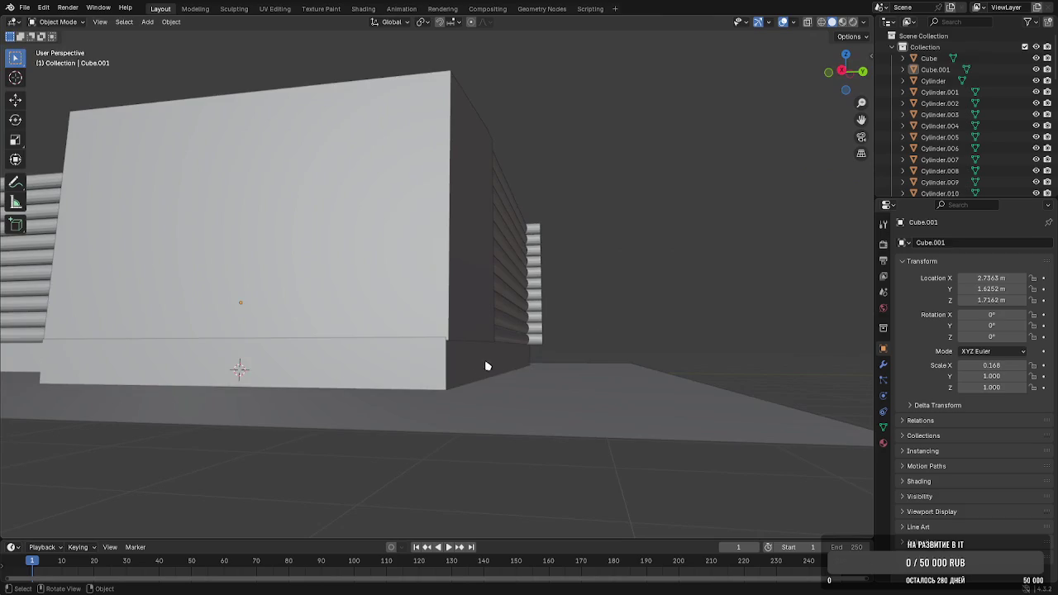
Push the floor slab's two side faces slightly outward along Y
click(474, 360)
shift+click(502, 357)
drag(546, 358, 547, 356)
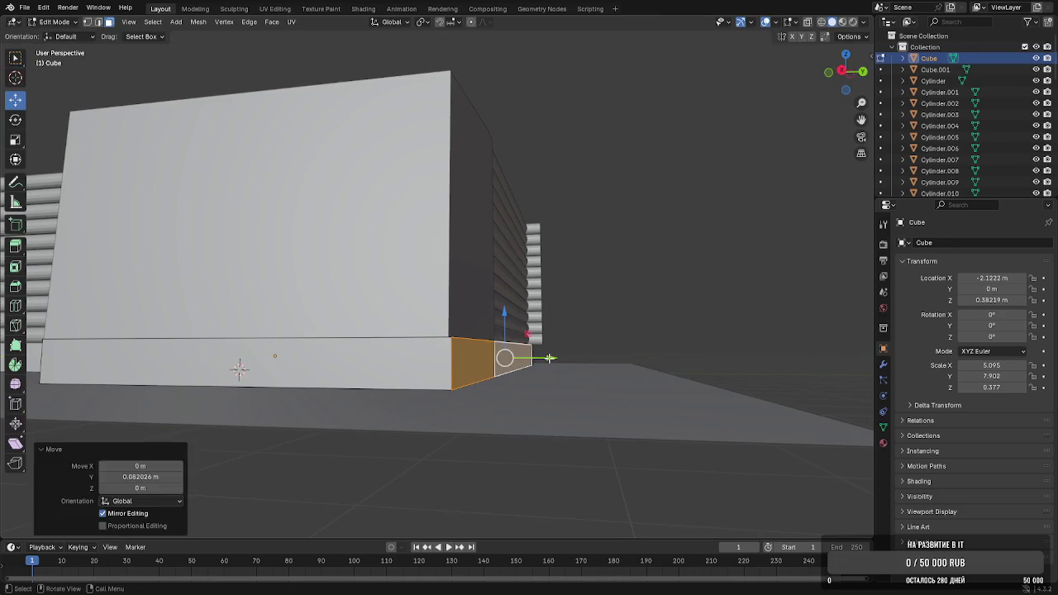
key(Tab)
scroll(699, 330, down, 3)
scroll(578, 310, down, 3)
scroll(545, 301, up, 2)
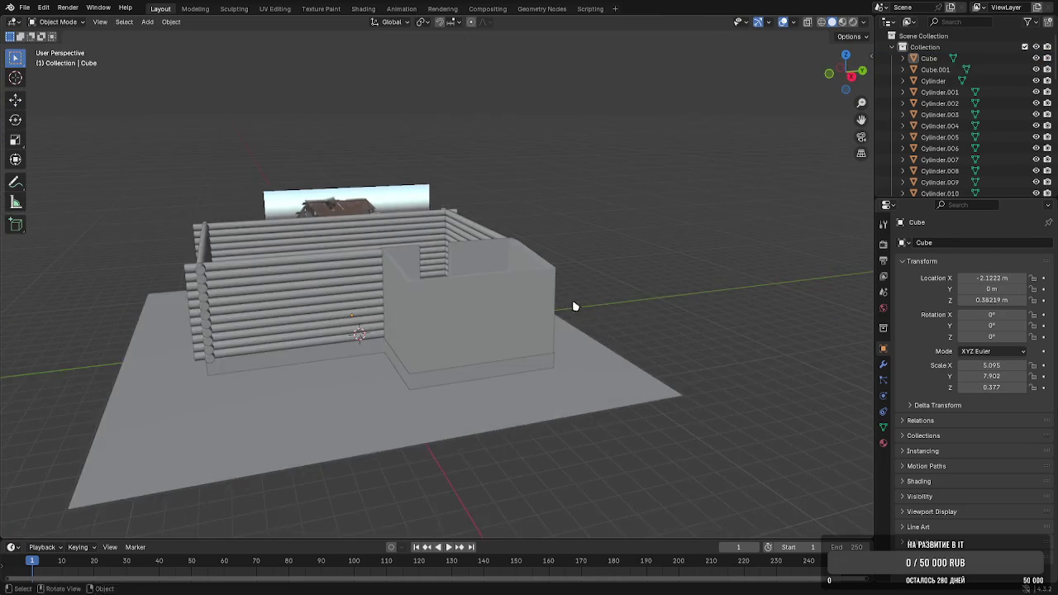
Raise the reference house image 7.198 m on Z, above the model
middle_drag(567, 303, 311, 179)
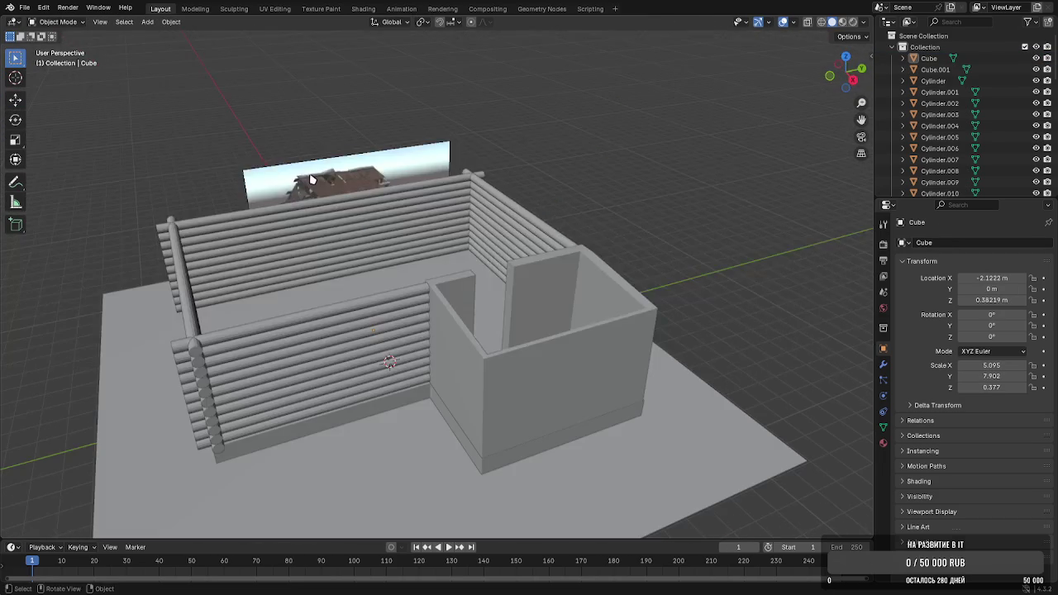
click(312, 180)
key(g)
key(z)
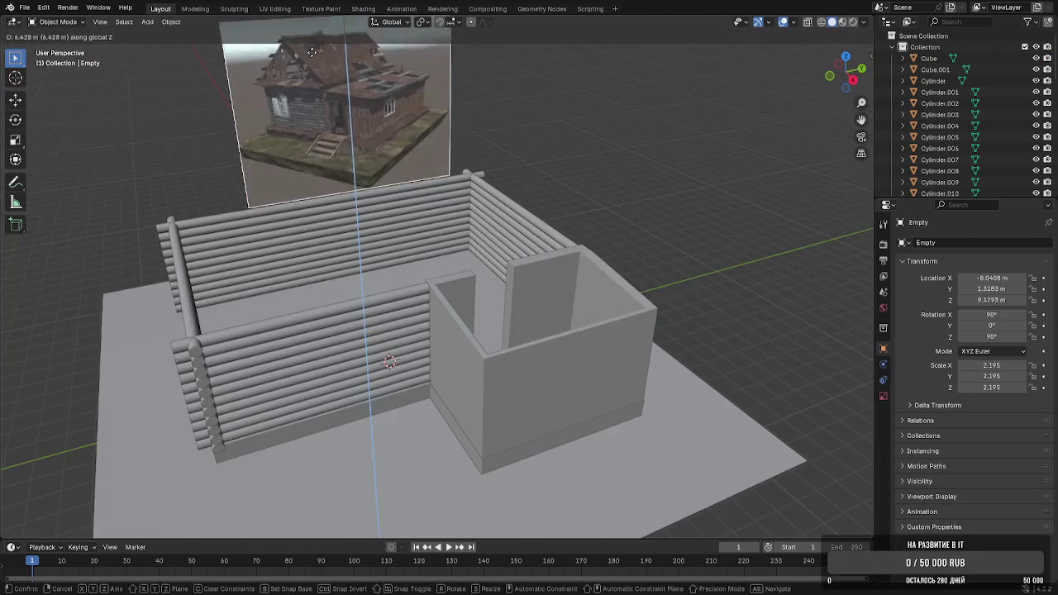
click(416, 151)
middle_drag(416, 152, 480, 234)
scroll(483, 240, up, 2)
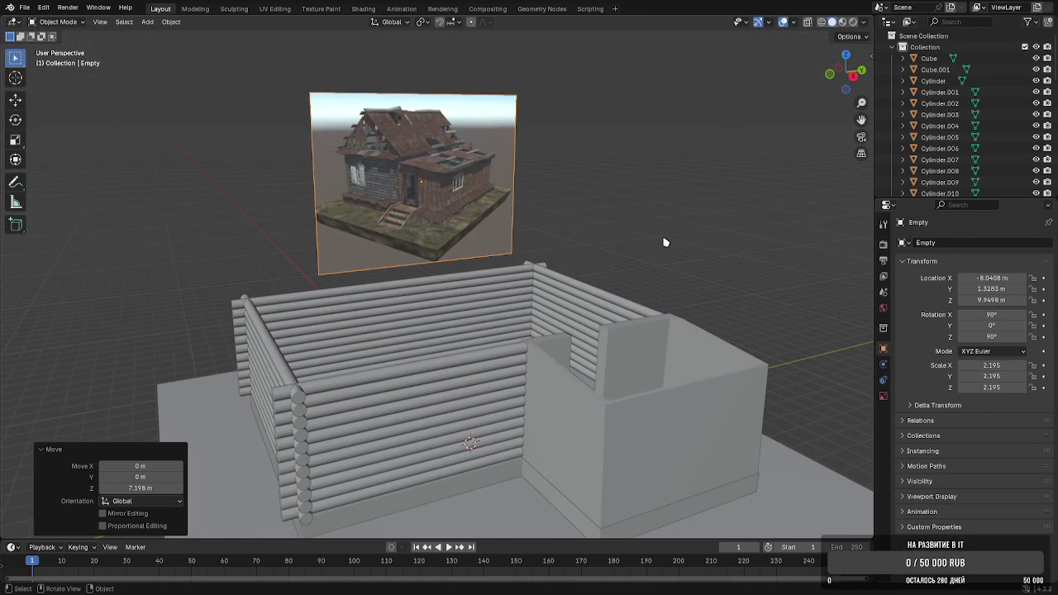
mouse_move(638, 244)
middle_down()
mouse_move(578, 241)
mouse_move(633, 284)
mouse_move(591, 279)
mouse_move(576, 256)
mouse_move(537, 269)
middle_up()
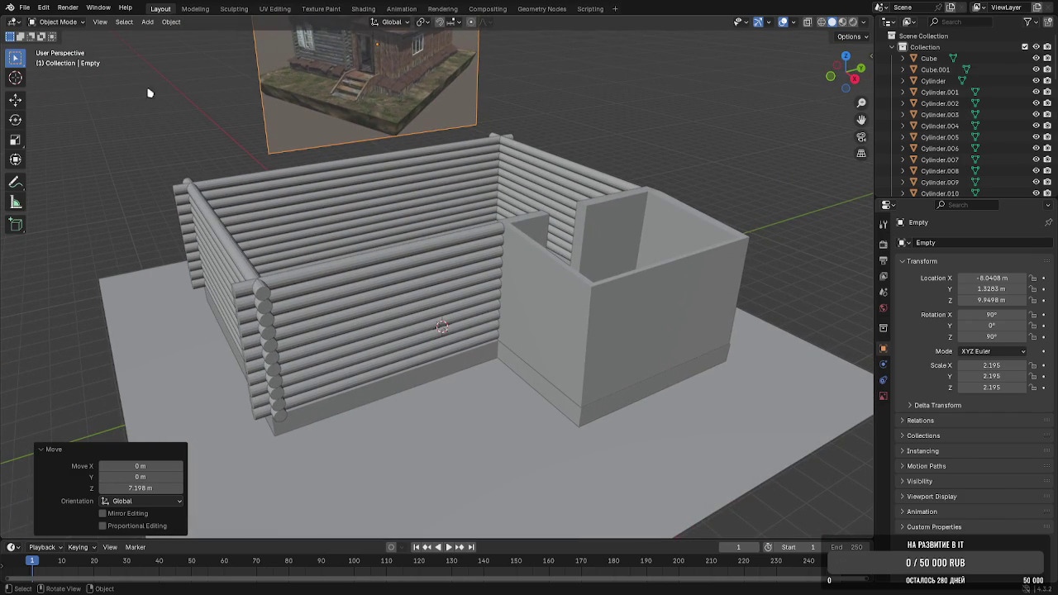
click(147, 21)
Add a new cube, shrink it to 0.111 and stretch it along X into a long beam
click(252, 47)
scroll(499, 249, down, 3)
middle_drag(498, 272, 488, 287)
key(g)
key(x)
click(762, 380)
key(s)
click(555, 392)
key(s)
key(x)
click(860, 306)
Shift the beam along X and raise it to roof height
key(g)
key(x)
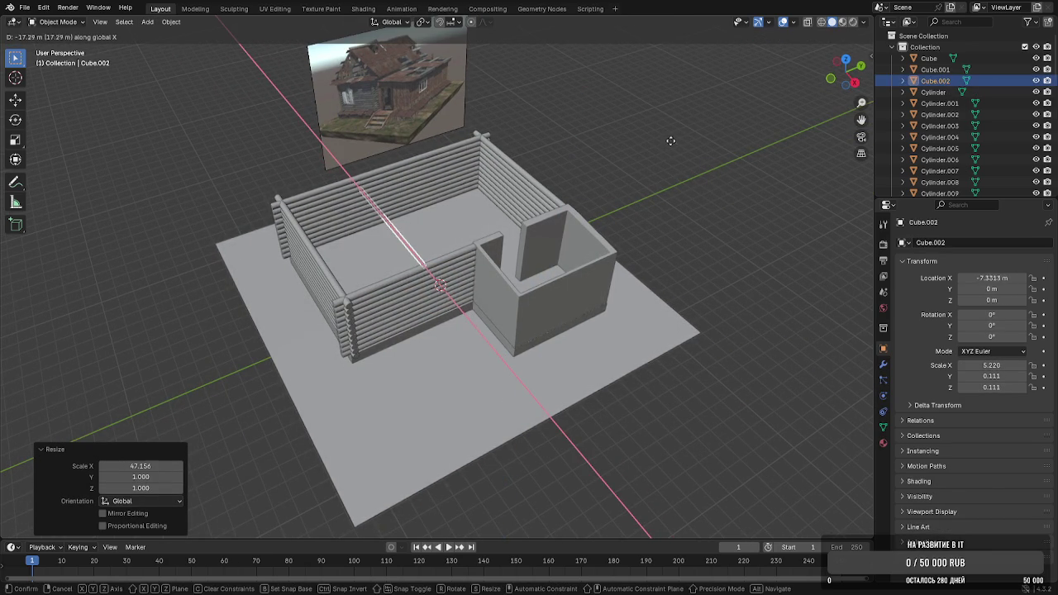
click(676, 139)
middle_drag(686, 135, 656, 149)
key(g)
key(x)
key(y)
key(z)
click(763, 124)
mouse_move(763, 124)
middle_down()
mouse_move(758, 111)
mouse_move(732, 202)
middle_up()
Shorten the beam along X and tilt it 40° on Y for the roof slope
key(s)
key(x)
click(690, 204)
key(r)
key(z)
key(x)
key(y)
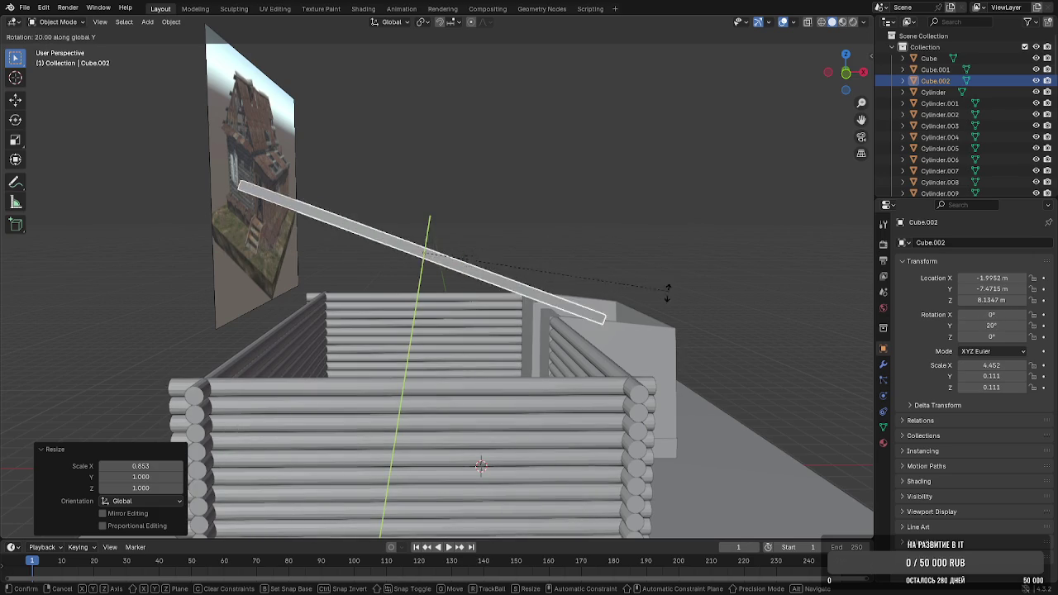
click(616, 358)
Shift the tilted rafter along X and shorten it further
key(g)
key(x)
click(691, 365)
key(s)
key(x)
key(x)
click(649, 341)
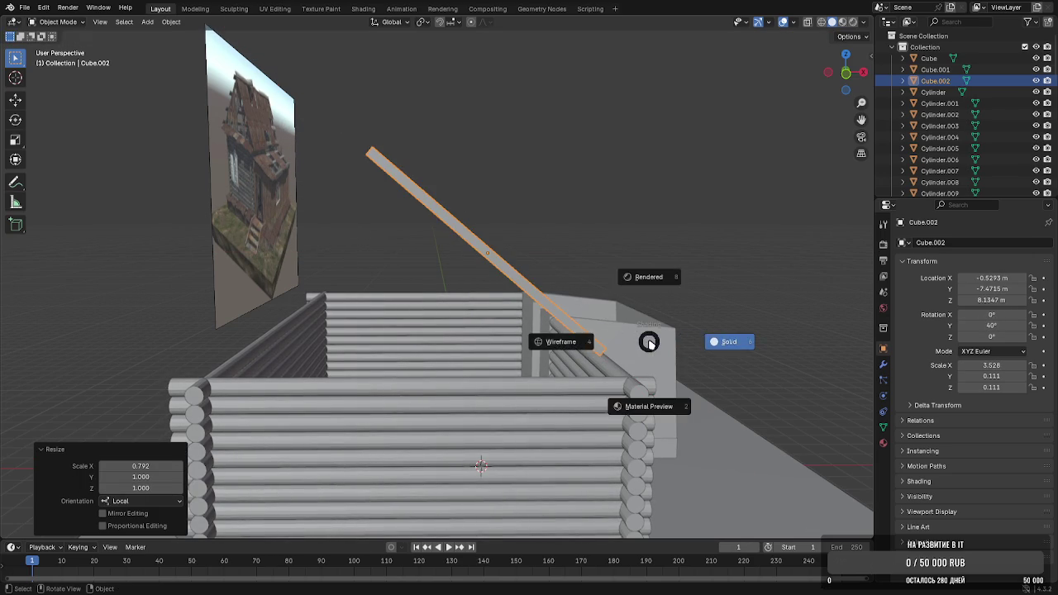
Lower the rafter on Z and nudge it sideways along X
key(g)
key(z)
click(645, 371)
key(g)
key(x)
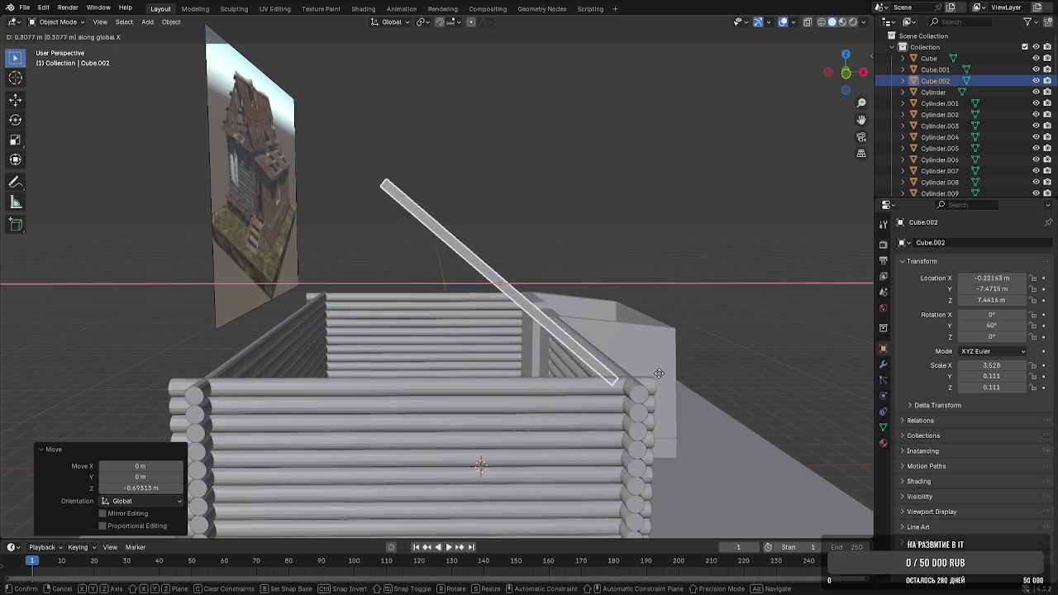
click(675, 375)
middle_drag(675, 375, 628, 334)
Duplicate the rafter and rotate the copy about Z to face the opposite way
key(shift+d)
key(x)
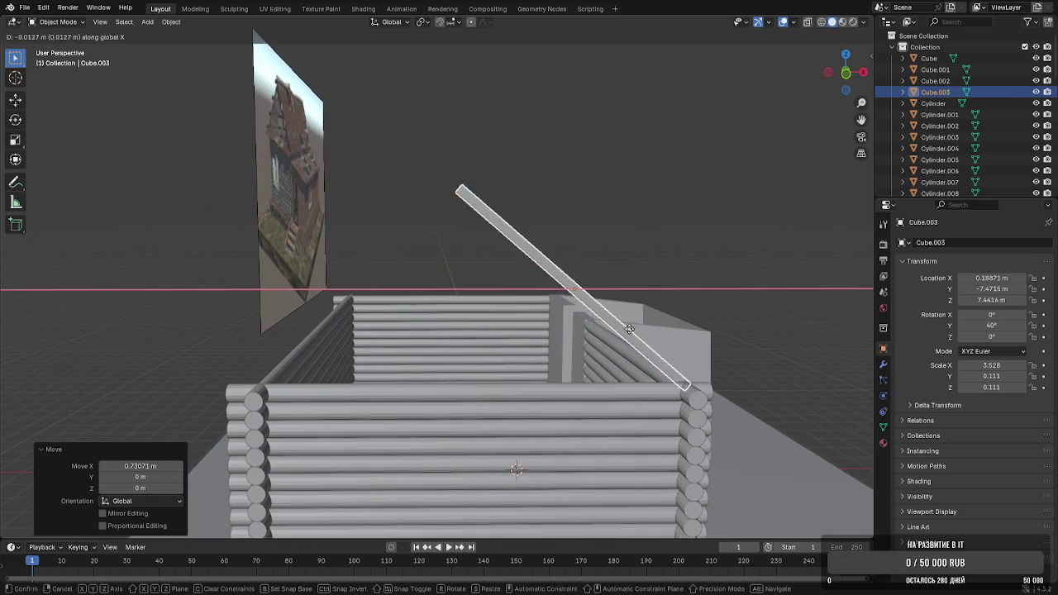
key(z)
click(221, 286)
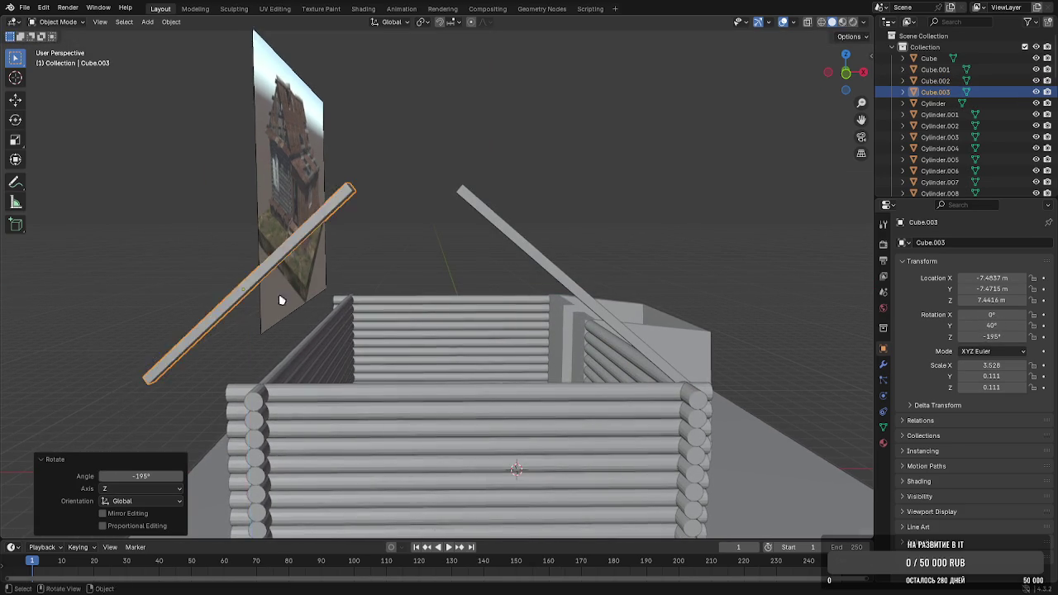
middle_drag(260, 288, 524, 177)
key(r)
key(z)
click(415, 358)
mouse_move(416, 358)
middle_down()
mouse_move(496, 358)
mouse_move(419, 300)
mouse_move(474, 305)
middle_up()
key(r)
key(z)
click(494, 357)
Move the rafter copy along X onto the opposite wall and select both rafters
key(g)
key(x)
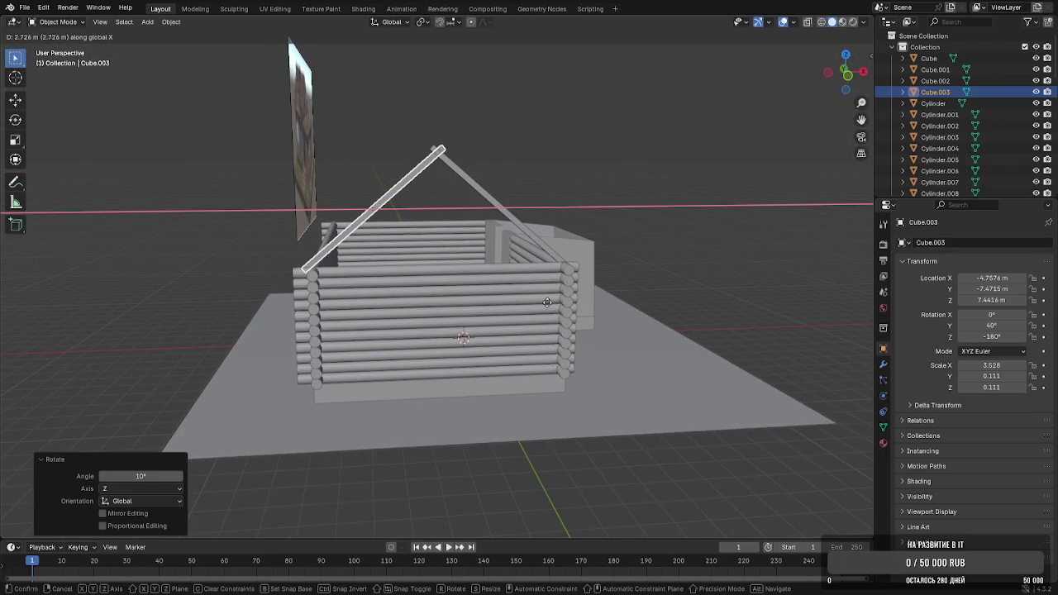
click(547, 303)
mouse_move(547, 302)
middle_down()
mouse_move(524, 338)
mouse_move(488, 188)
mouse_move(366, 195)
mouse_move(394, 229)
mouse_move(405, 227)
middle_up()
click(444, 169)
click(428, 178)
Duplicate the rafter pair along Y to the middle of the cabin
key(shift+d)
key(x)
key(y)
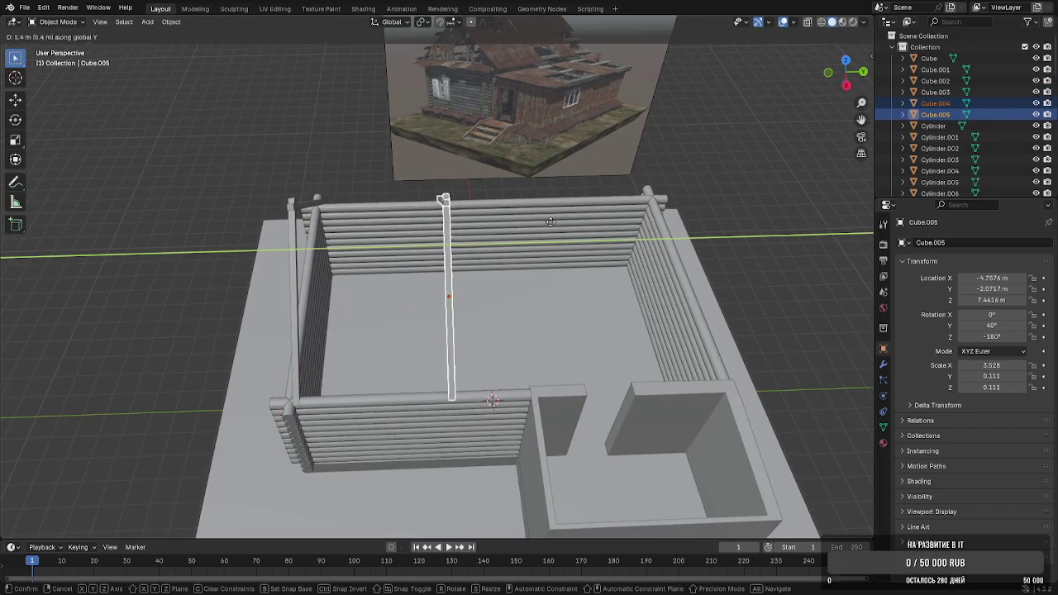
click(618, 218)
middle_drag(618, 217, 548, 240)
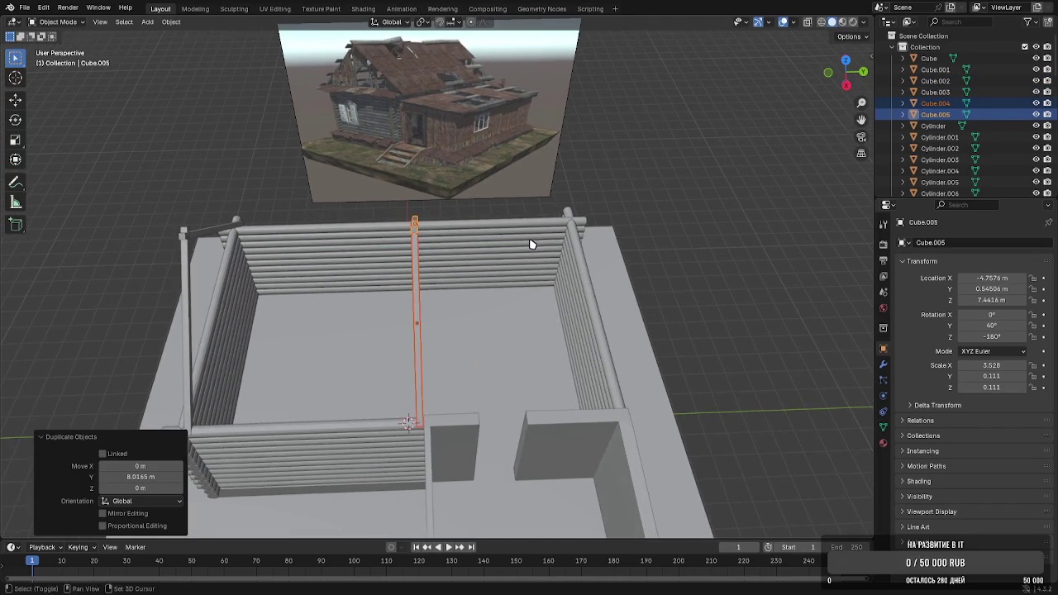
key(g)
key(y)
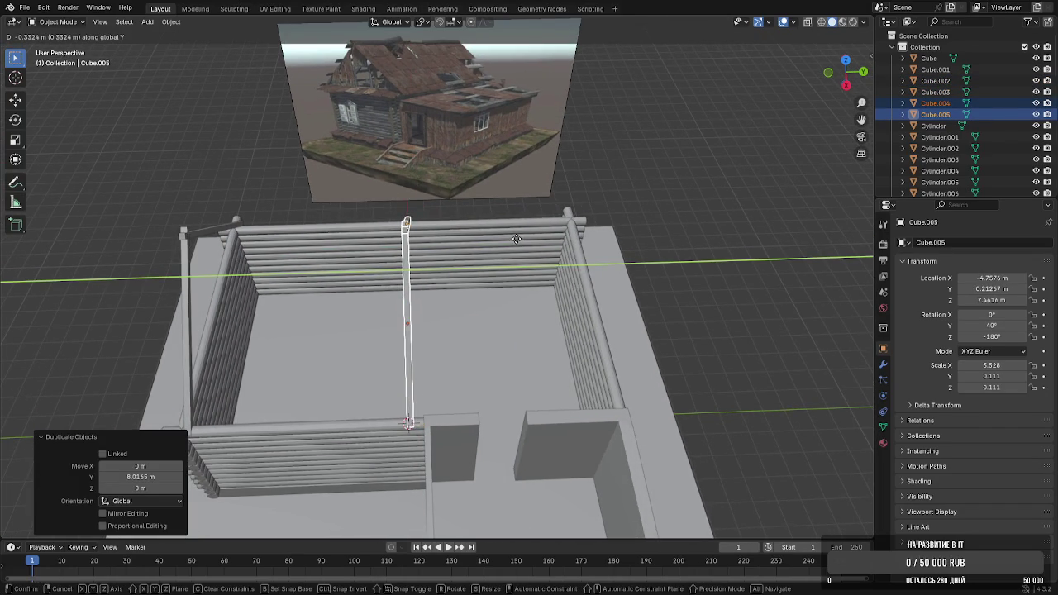
click(516, 239)
Duplicate the middle pair along Y to the far wall and nudge it into place
key(shift+d)
key(y)
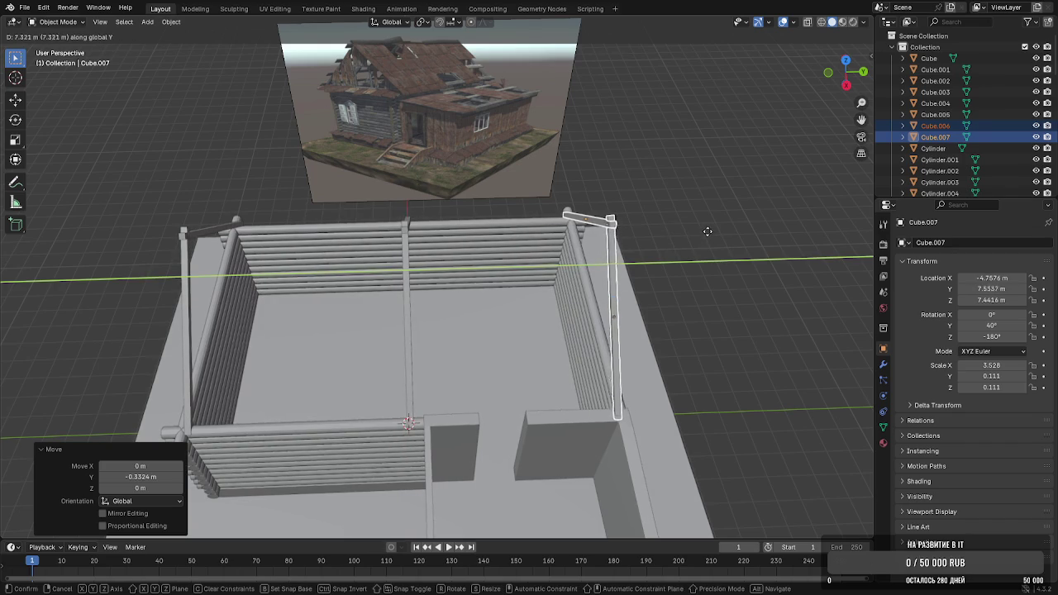
click(703, 234)
mouse_move(697, 236)
middle_down()
mouse_move(651, 233)
mouse_move(695, 239)
mouse_move(543, 267)
middle_up()
key(g)
key(y)
click(646, 229)
key(g)
right_click(697, 240)
Reposition the middle rafter pair along Y
click(530, 265)
shift+click(510, 224)
key(g)
key(y)
click(769, 248)
click(777, 248)
Orbit around the cabin to inspect the three A-frames against the reference image
mouse_move(591, 260)
middle_down()
mouse_move(539, 248)
mouse_move(337, 247)
middle_up()
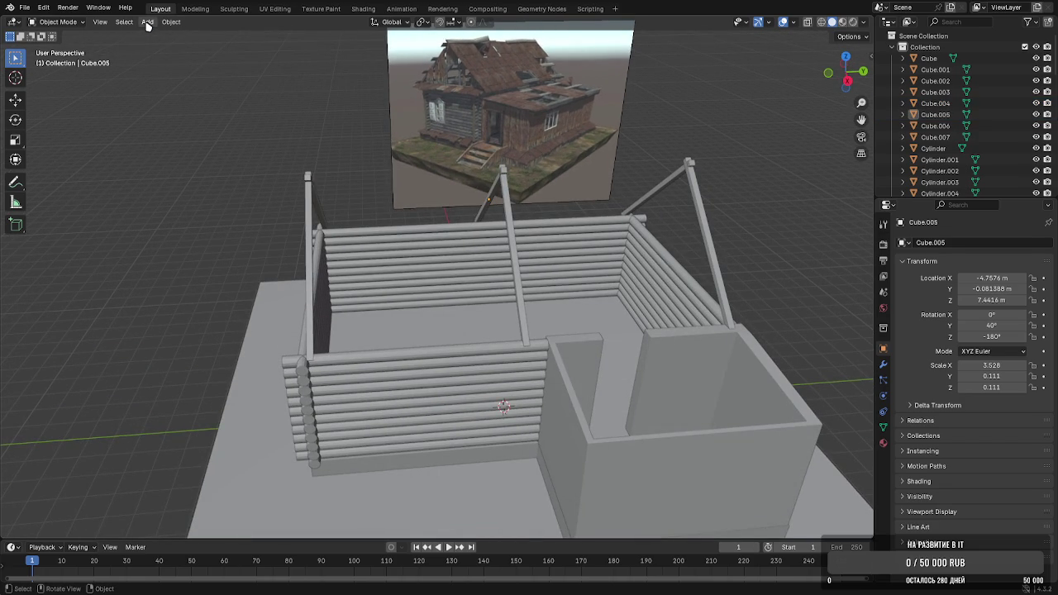
mouse_move(355, 165)
middle_down()
mouse_move(419, 170)
mouse_move(366, 177)
mouse_move(381, 191)
mouse_move(402, 182)
middle_up()
scroll(380, 191, up, 2)
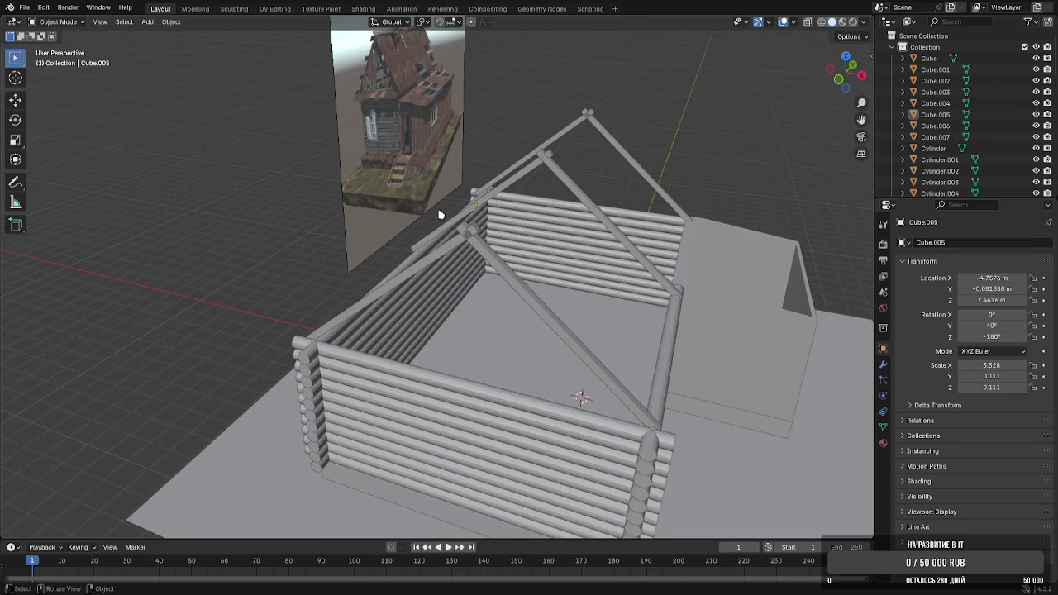
middle_drag(523, 287, 561, 281)
mouse_move(653, 277)
middle_down()
mouse_move(576, 267)
mouse_move(637, 276)
mouse_move(606, 282)
middle_up()
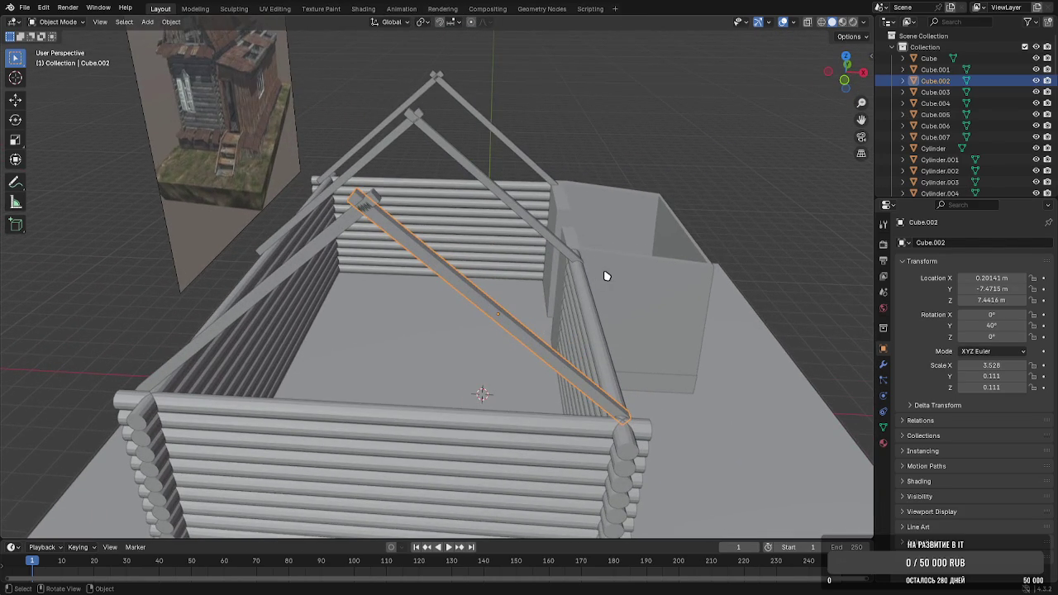
Turn a duplicate of the front rafter into a shorter upright support post
key(shift+d)
key(x)
click(579, 281)
key(r)
key(x)
key(y)
click(547, 346)
key(s)
key(z)
click(520, 323)
Shift both front diagonal rafters along the Y axis
mouse_move(520, 323)
middle_down()
mouse_move(484, 307)
mouse_move(366, 315)
mouse_move(120, 295)
mouse_move(273, 206)
mouse_move(363, 221)
mouse_move(500, 214)
mouse_move(519, 235)
middle_up()
click(137, 273)
shift+click(285, 215)
key(g)
key(y)
click(273, 218)
Move the post along Y to line it up with the rafter
click(500, 214)
key(g)
key(y)
click(518, 235)
scroll(515, 239, up, 5)
key(g)
key(y)
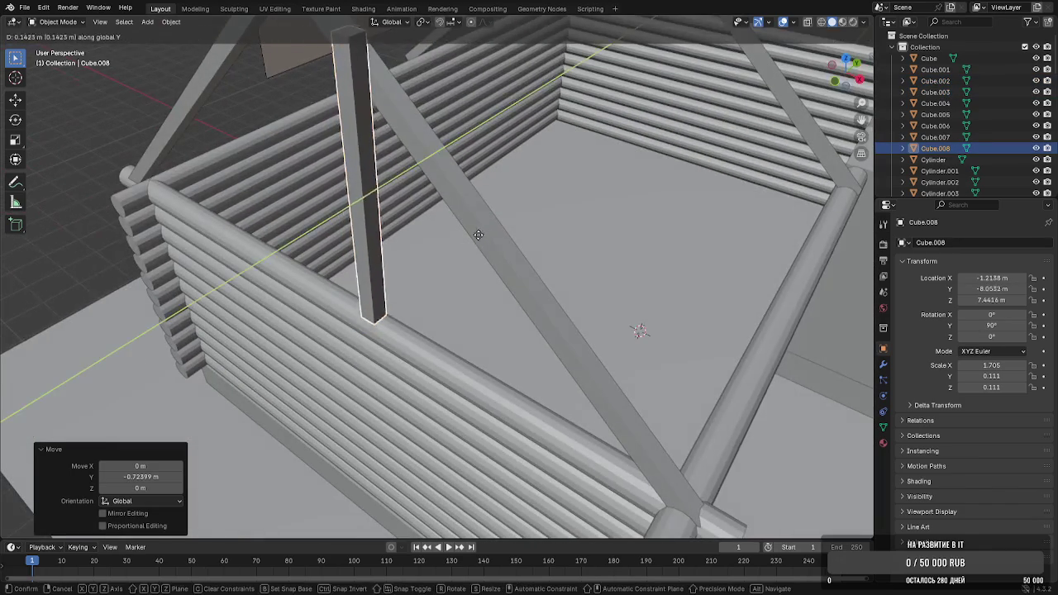
click(497, 225)
Slide the post along X so it sits under the right rafter
mouse_move(496, 225)
middle_down()
mouse_move(513, 224)
mouse_move(493, 250)
mouse_move(463, 243)
mouse_move(479, 221)
mouse_move(491, 260)
middle_up()
key(g)
key(x)
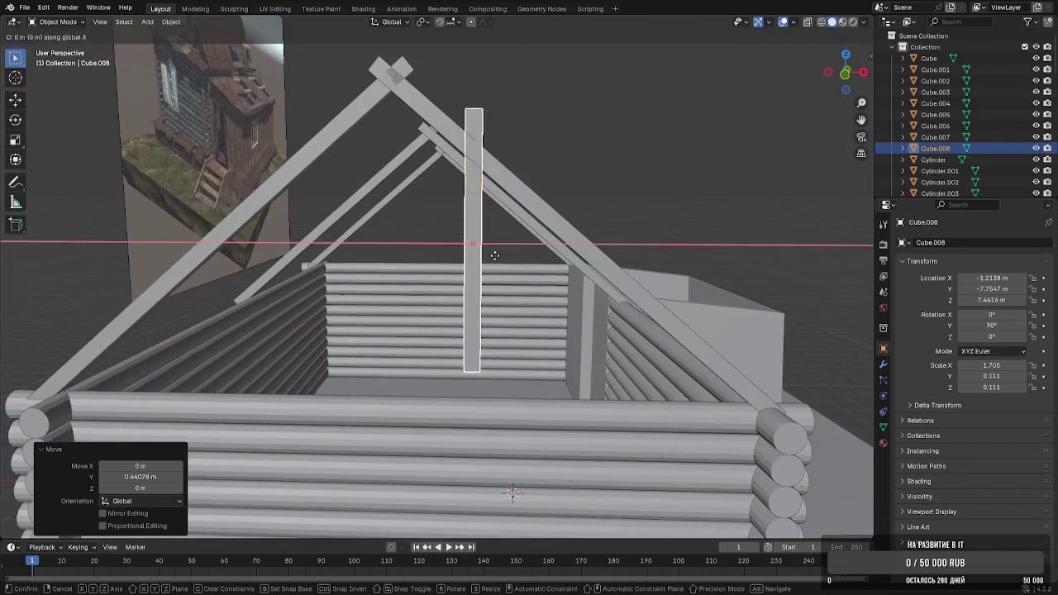
click(591, 281)
middle_drag(590, 278, 597, 164)
In Edit Mode, lower the post's top to fit against the rafter
key(Tab)
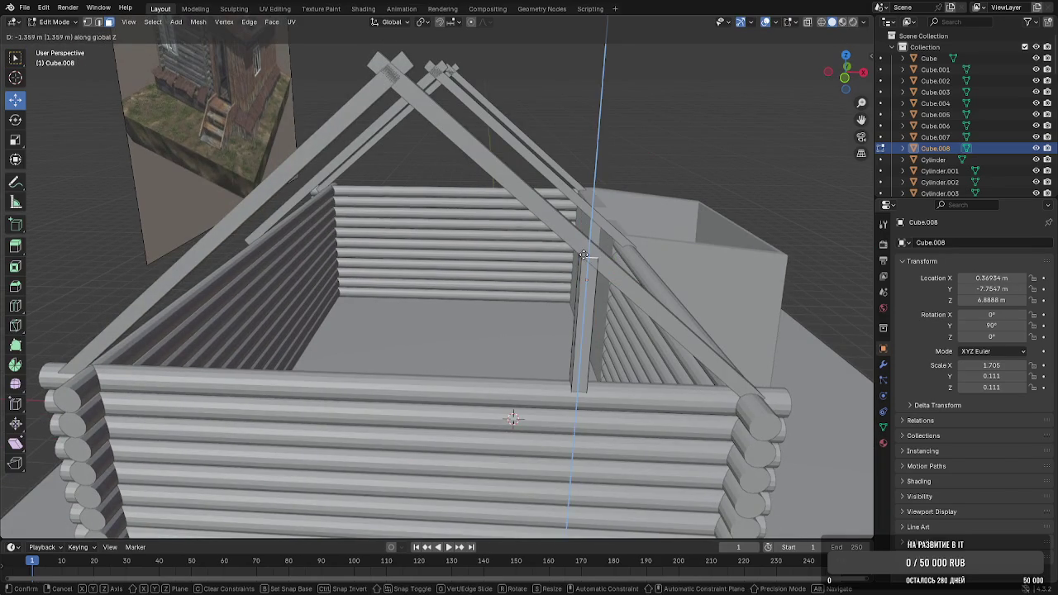
click(583, 255)
scroll(529, 231, up, 6)
middle_drag(513, 212, 427, 207)
key(g)
key(z)
click(471, 207)
key(g)
key(z)
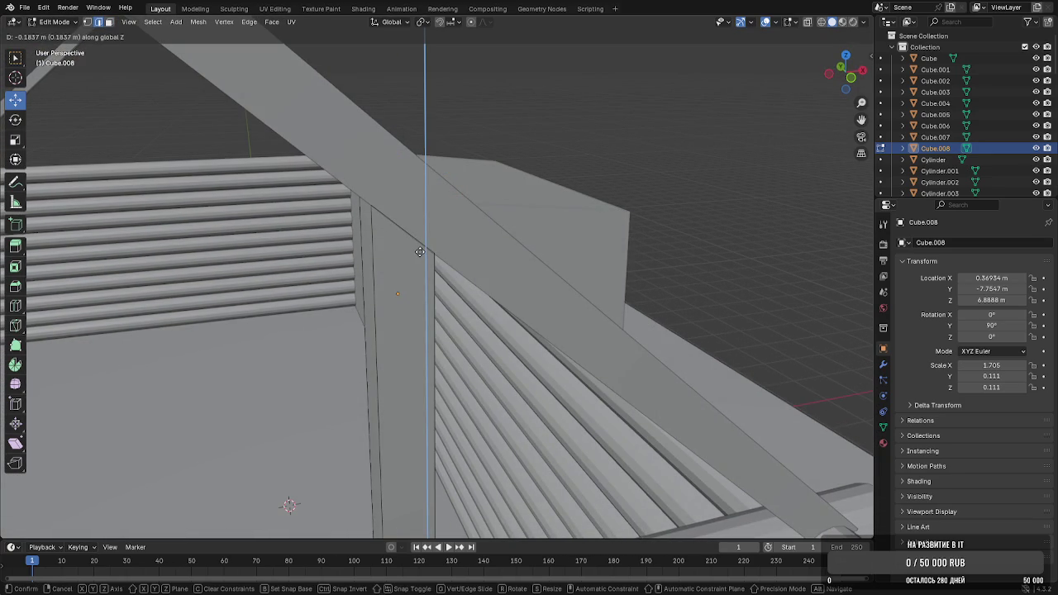
click(418, 252)
key(Tab)
Duplicate the post along X and turn the copy 180° around Z
scroll(386, 259, down, 3)
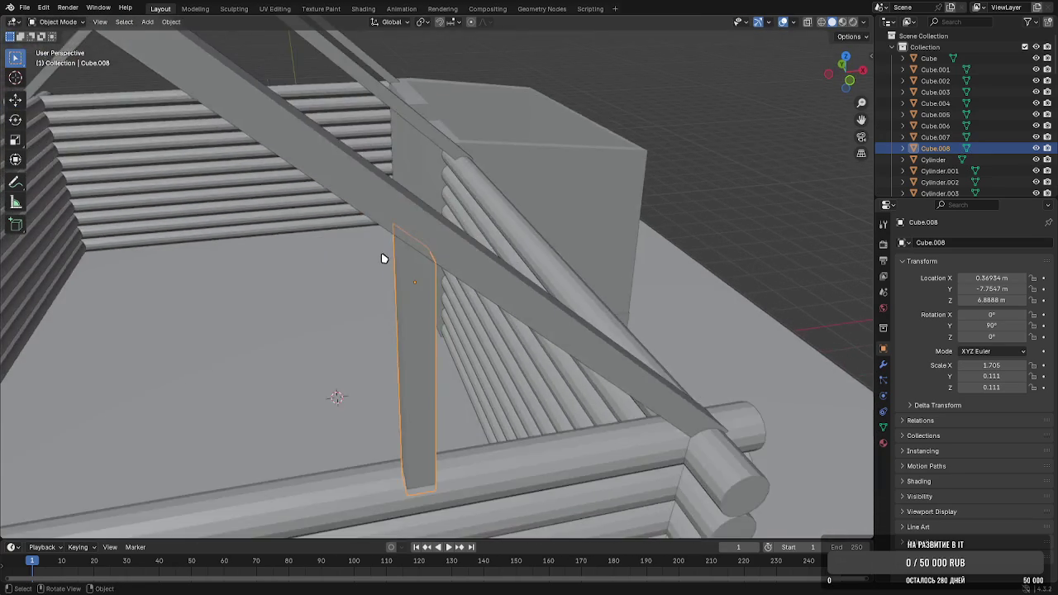
scroll(356, 234, down, 4)
scroll(350, 224, up, 2)
scroll(350, 224, up, 2)
middle_drag(349, 224, 378, 220)
key(shift+d)
key(x)
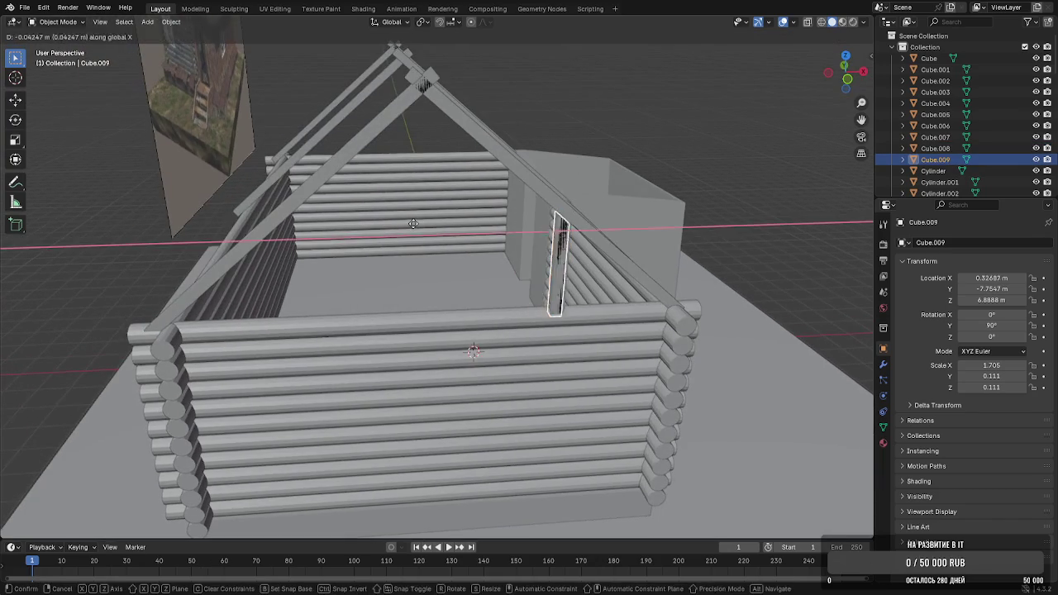
click(148, 237)
key(r)
key(z)
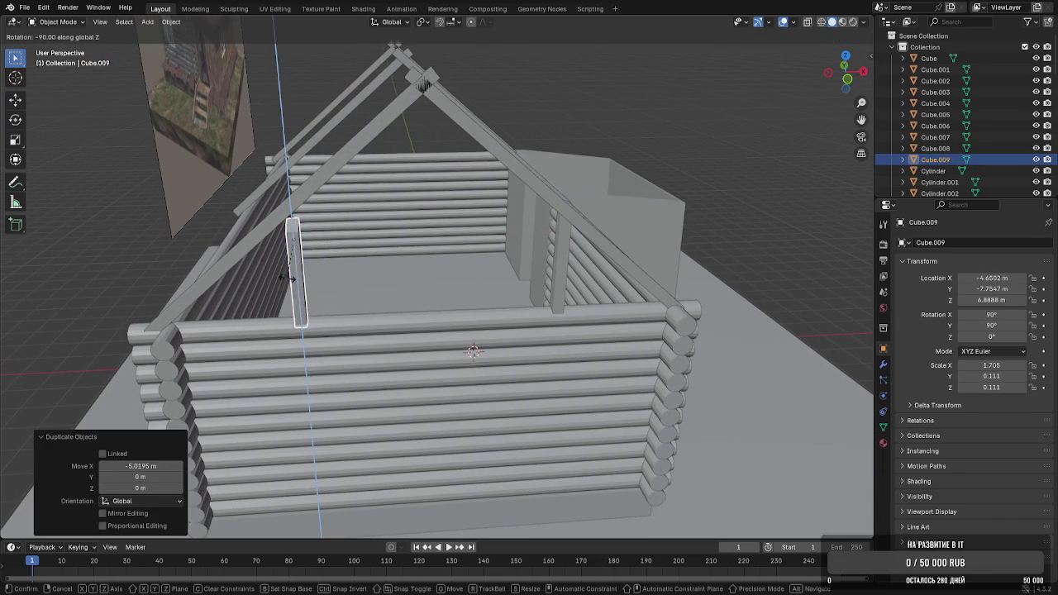
click(126, 228)
Set the copied post under the left rafter, then duplicate the right post
mouse_move(389, 229)
middle_down()
mouse_move(465, 237)
mouse_move(345, 239)
mouse_move(595, 229)
mouse_move(393, 255)
mouse_move(442, 253)
mouse_move(347, 252)
mouse_move(507, 295)
mouse_move(402, 284)
mouse_move(389, 267)
mouse_move(402, 253)
middle_up()
key(g)
key(x)
click(406, 229)
scroll(393, 256, up, 3)
scroll(402, 256, up, 3)
scroll(394, 261, down, 3)
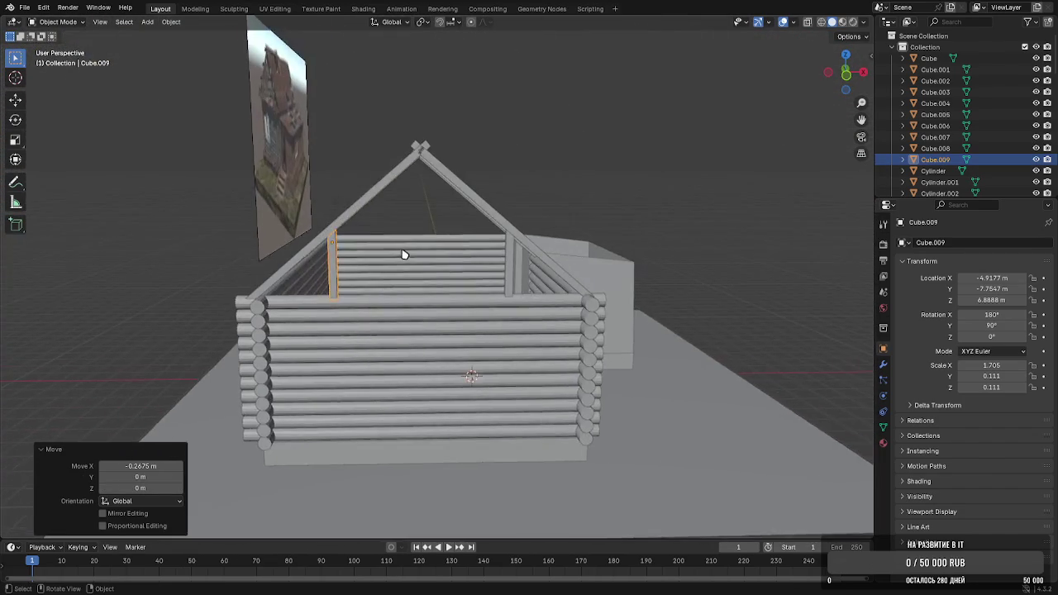
scroll(411, 245, up, 3)
scroll(416, 255, up, 1)
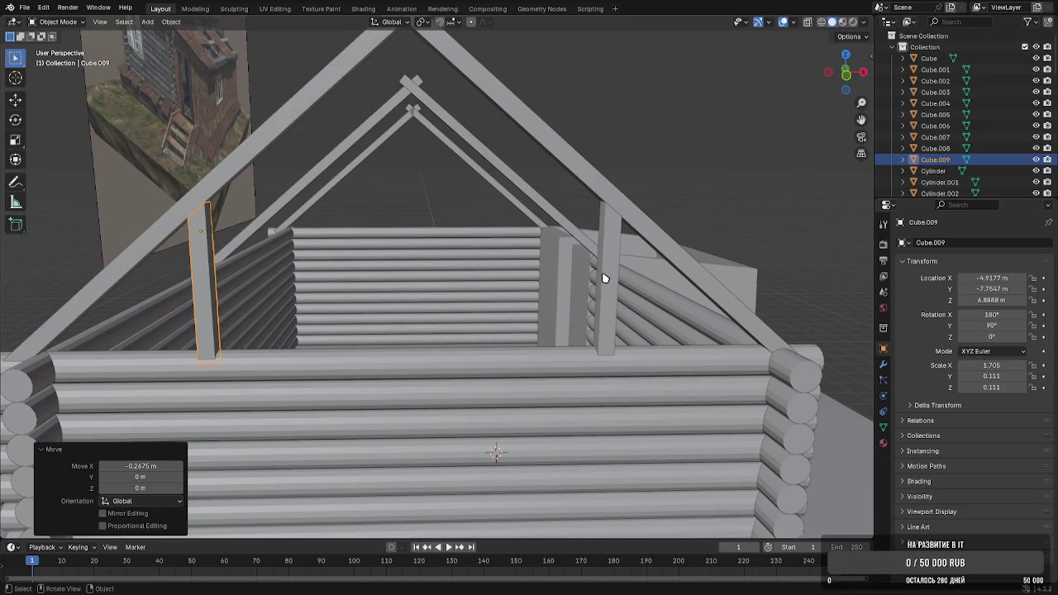
click(616, 277)
key(shift+d)
Slide the third post to the gable centre and extend its top up to the ridge
key(x)
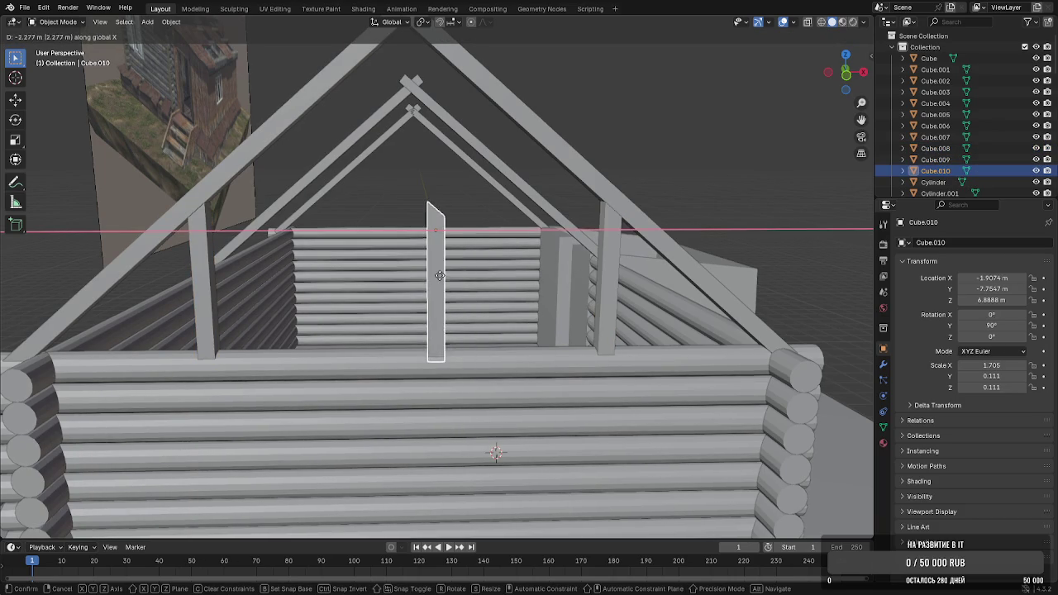
click(418, 277)
key(Tab)
mouse_move(417, 277)
middle_down()
mouse_move(411, 227)
mouse_move(420, 272)
middle_up()
key(g)
key(z)
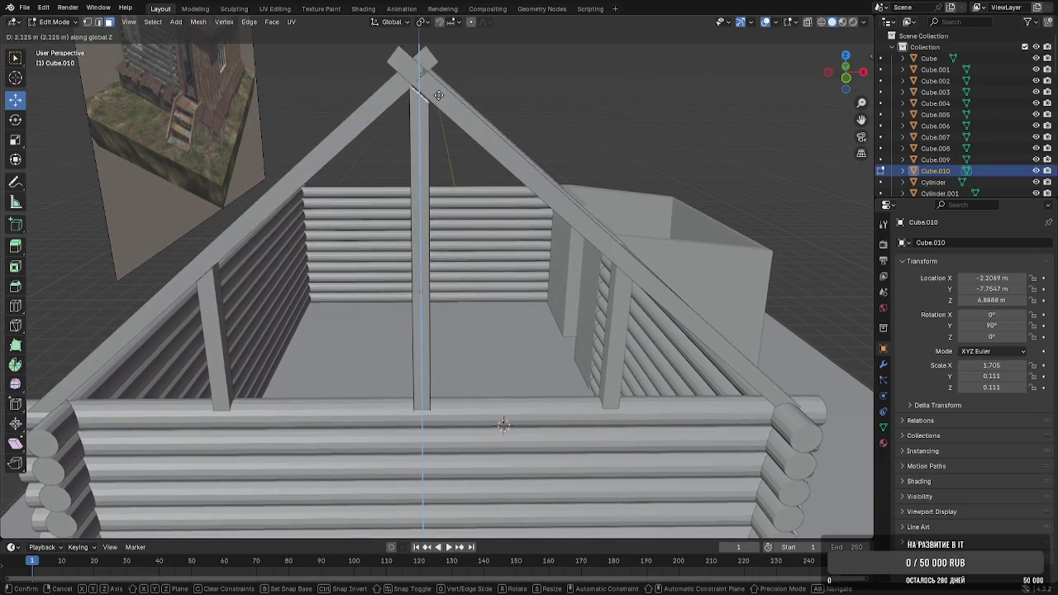
click(440, 93)
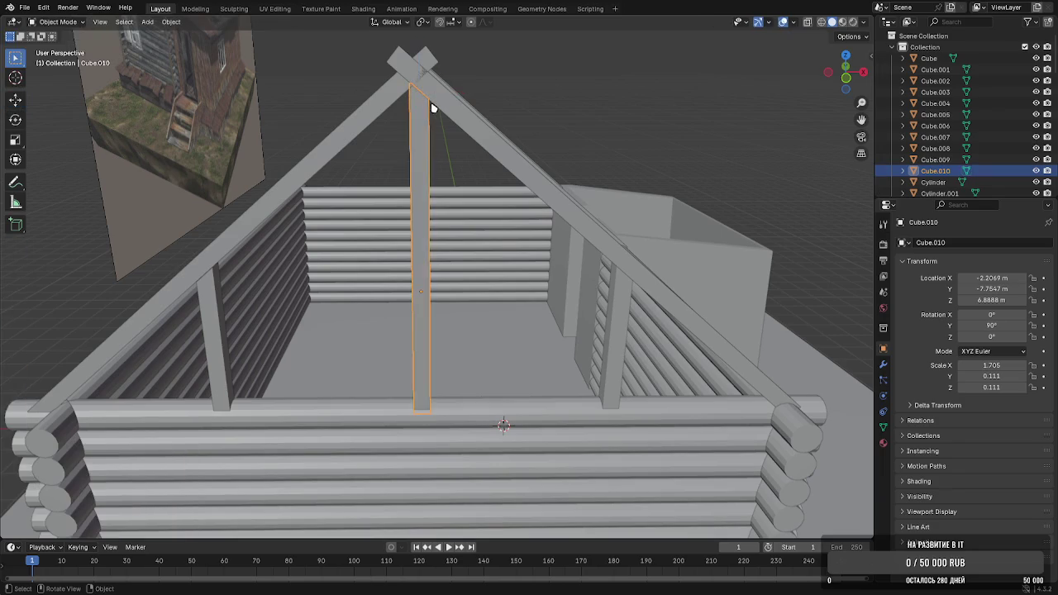
Fine-tune the centre post's top height
scroll(420, 134, up, 2)
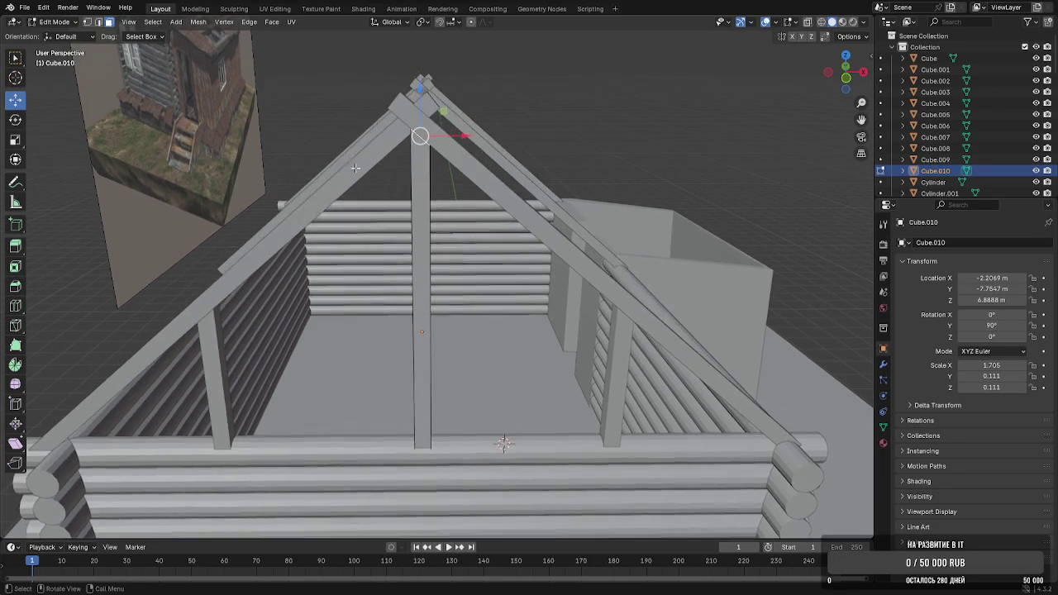
scroll(407, 100, up, 2)
key(g)
key(z)
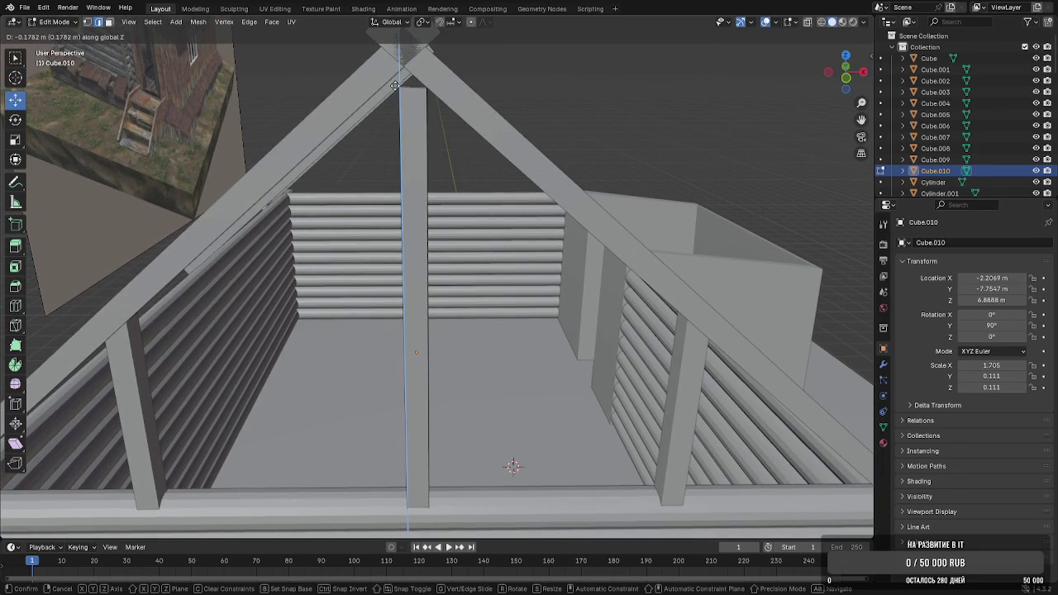
click(395, 86)
key(Tab)
Add a lengthwise loop cut down the middle of the centre post
mouse_move(406, 88)
middle_down()
mouse_move(414, 64)
mouse_move(439, 113)
mouse_move(423, 126)
middle_up()
key(Tab)
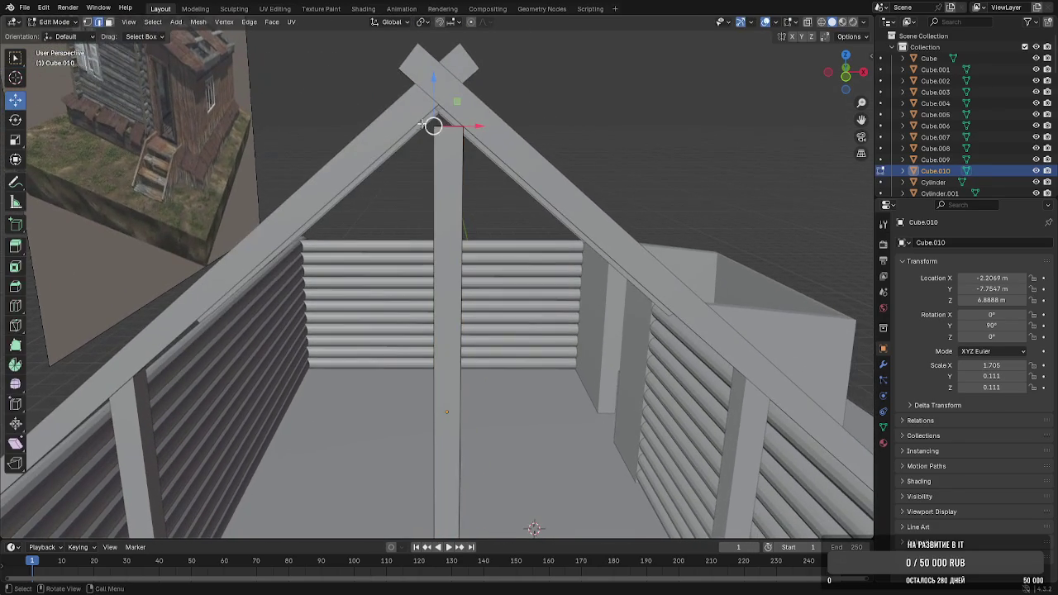
click(15, 305)
click(446, 126)
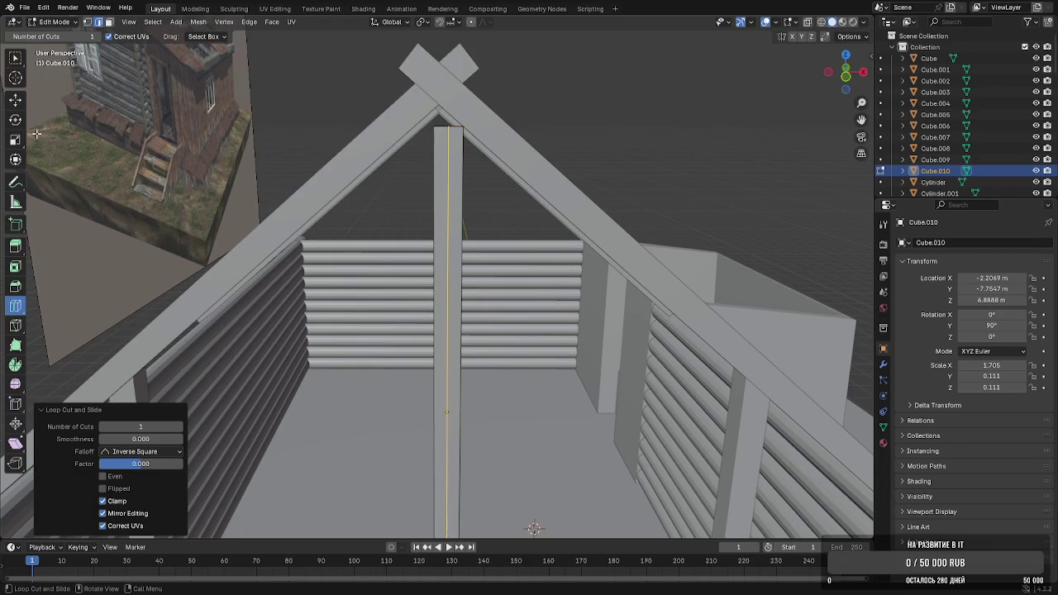
click(15, 99)
key(g)
key(x)
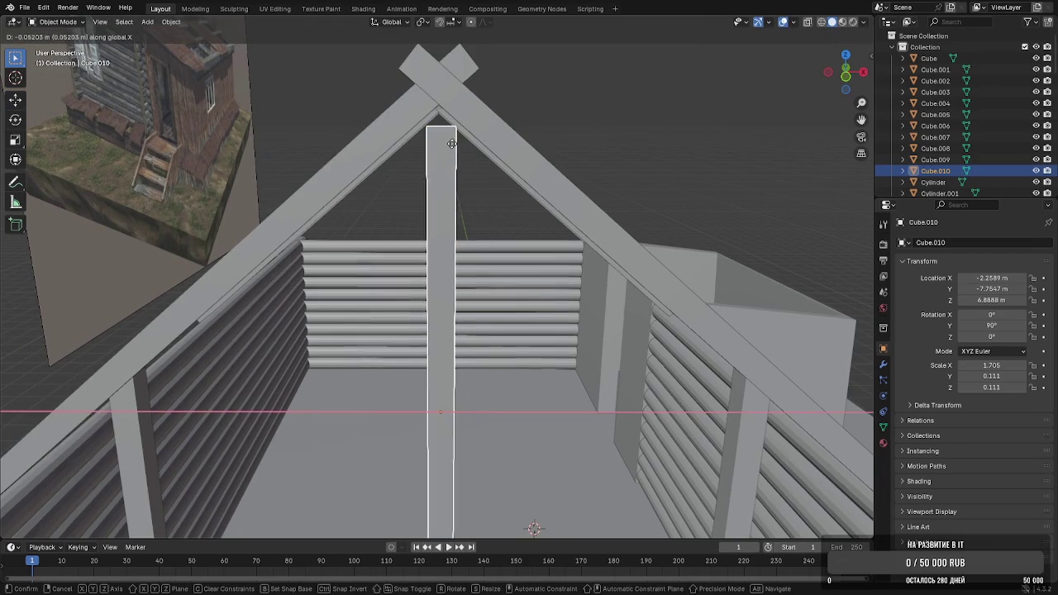
key(Escape)
middle_drag(442, 124, 439, 134)
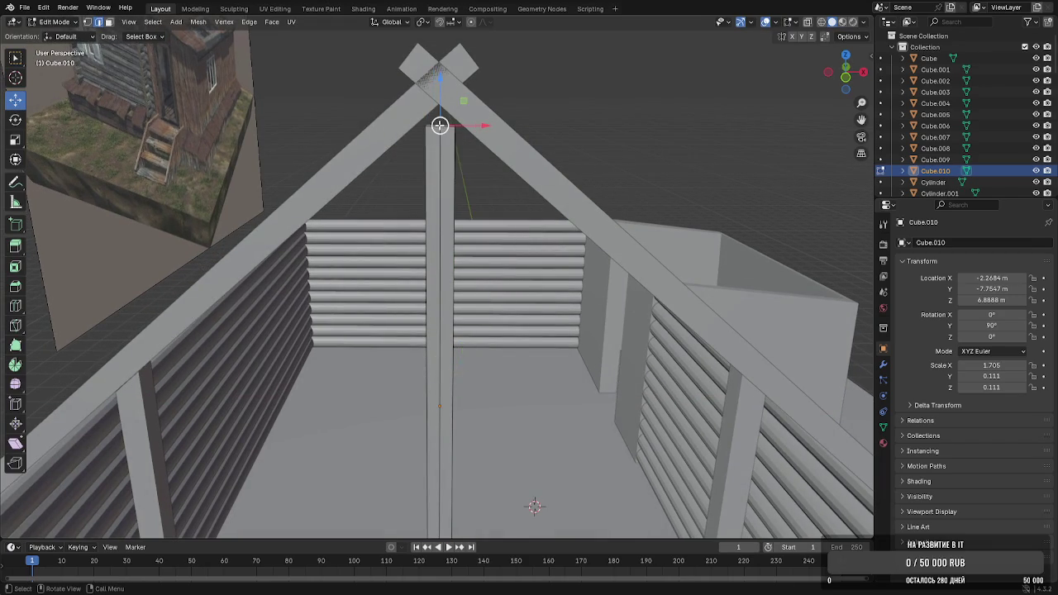
Raise the new centre edge into a pointed peak fitting the rafter joint
key(g)
key(z)
click(450, 110)
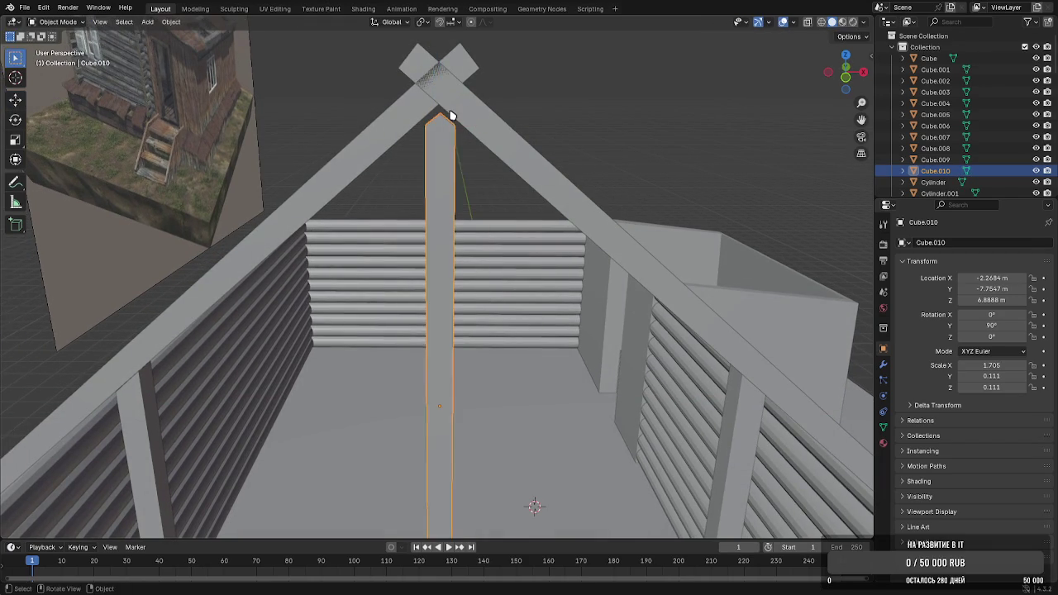
middle_drag(449, 110, 437, 121)
key(g)
key(z)
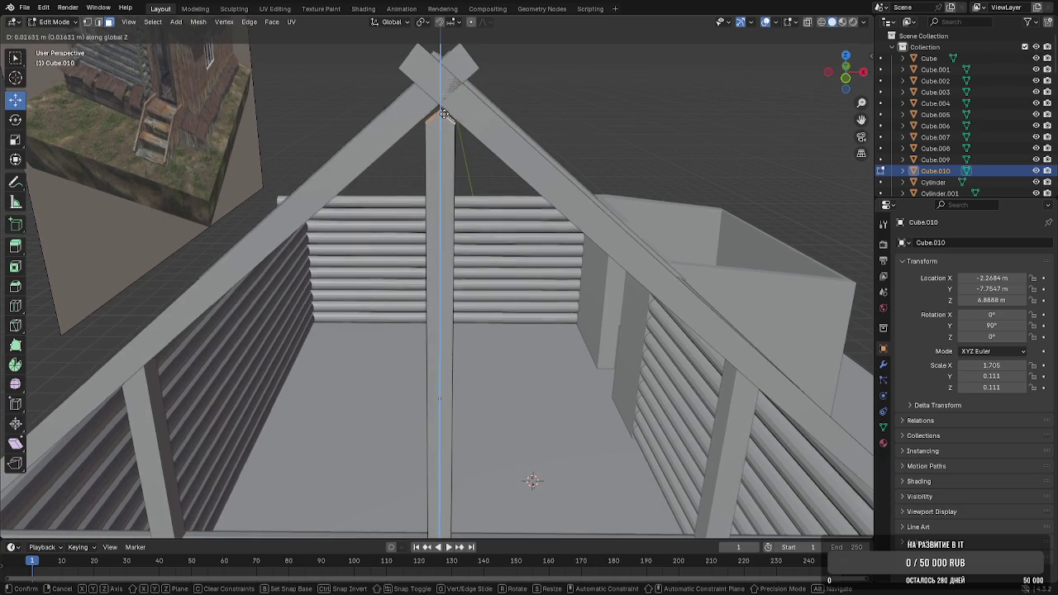
click(446, 105)
key(Tab)
middle_drag(449, 99, 454, 141)
scroll(453, 141, up, 2)
scroll(468, 123, up, 2)
middle_drag(466, 203, 471, 182)
Adjust the post's tip height and nudge the whole post slightly along X
key(Tab)
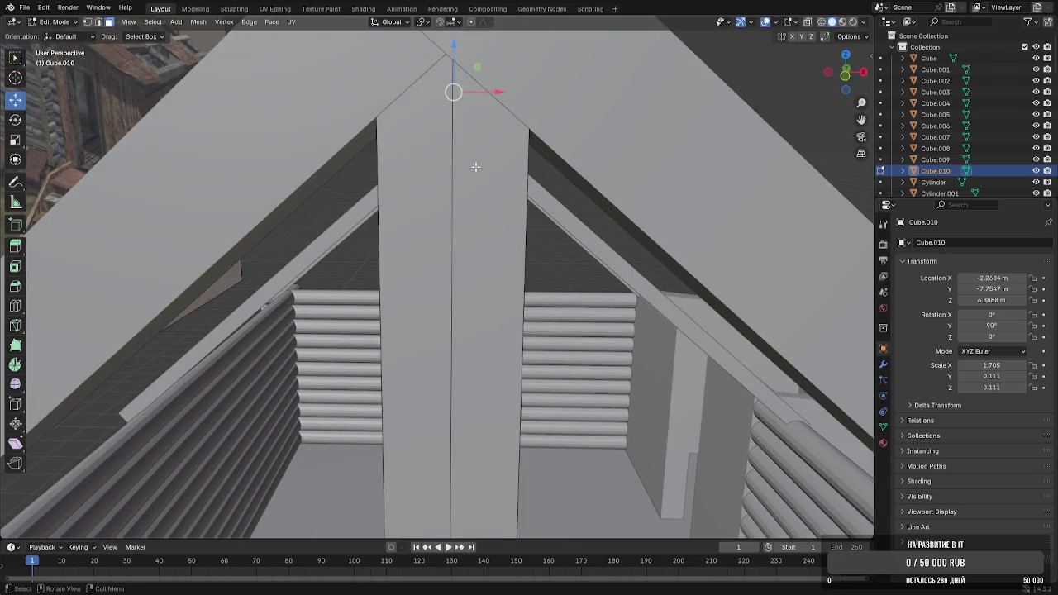
key(g)
key(z)
click(476, 171)
key(Tab)
key(g)
key(x)
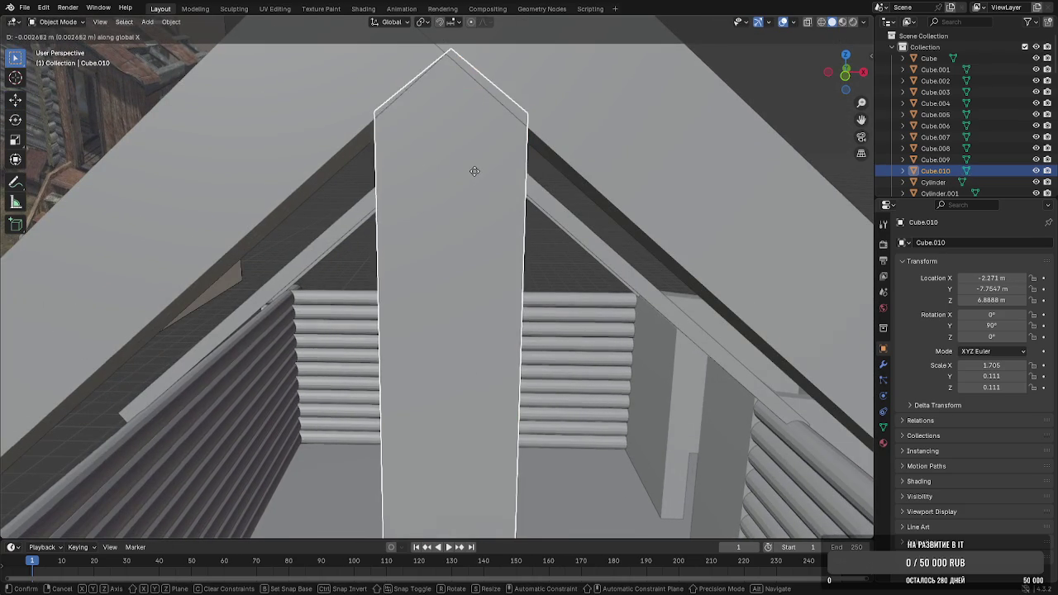
click(472, 173)
Lower the tip slightly, then select the first two gable posts
key(Tab)
key(g)
key(z)
click(471, 179)
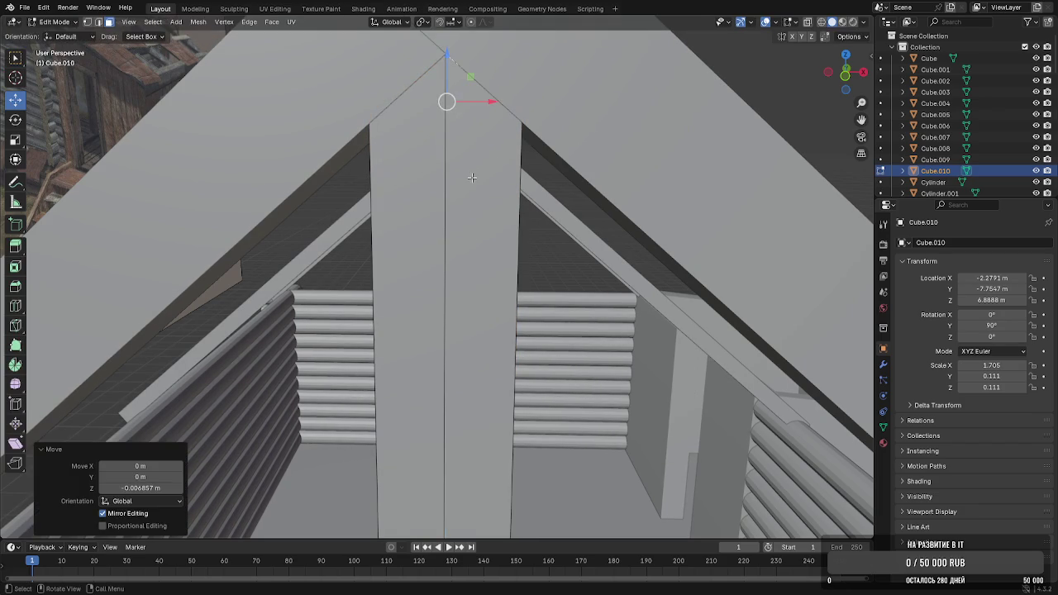
key(Tab)
key(Tab)
key(g)
key(z)
click(472, 177)
key(Tab)
middle_drag(472, 177, 491, 214)
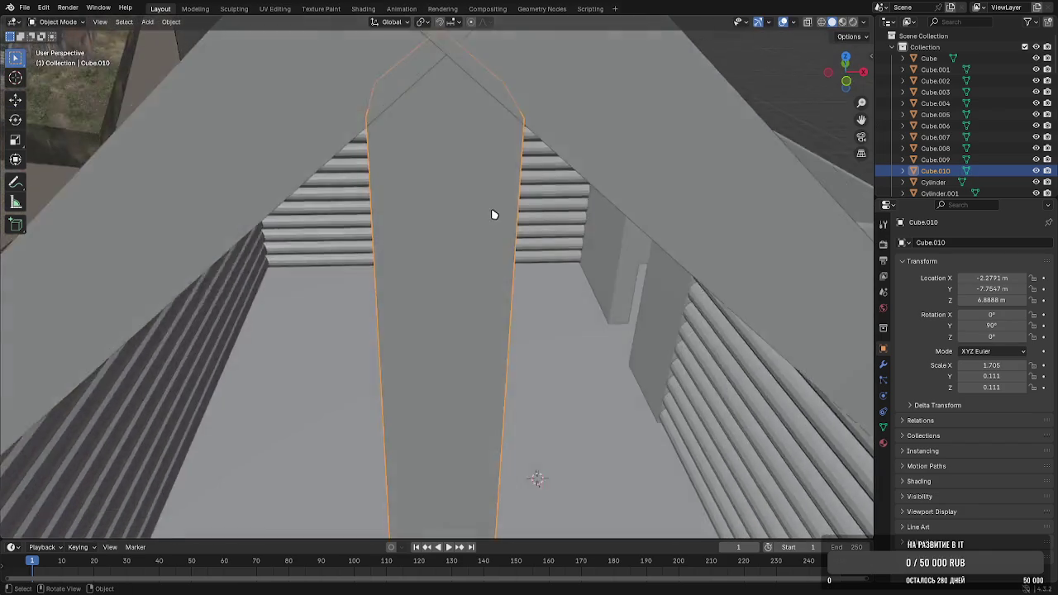
scroll(491, 214, down, 10)
shift+click(514, 352)
shift+click(437, 350)
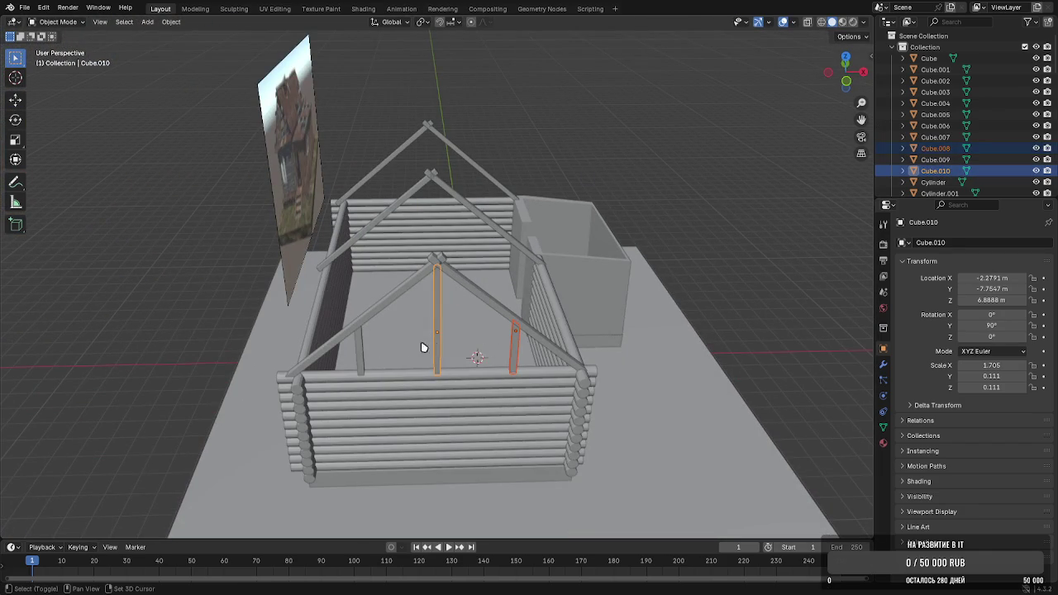
Duplicate the three gable posts along Y to the far gable
shift+click(361, 354)
mouse_move(380, 323)
middle_down()
mouse_move(371, 303)
mouse_move(258, 308)
mouse_move(348, 281)
middle_up()
scroll(259, 308, up, 5)
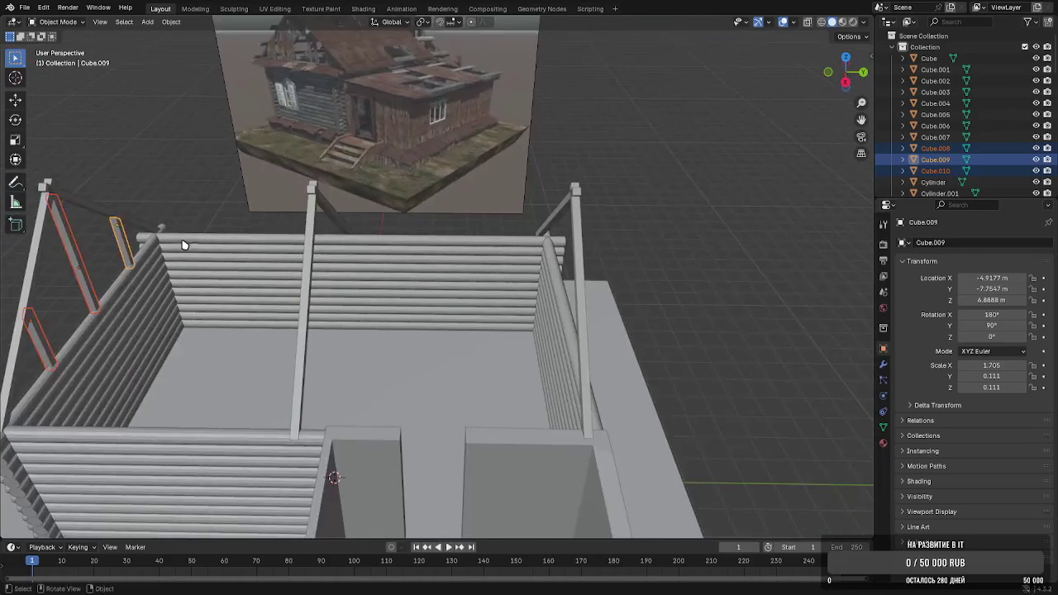
key(shift+d)
key(y)
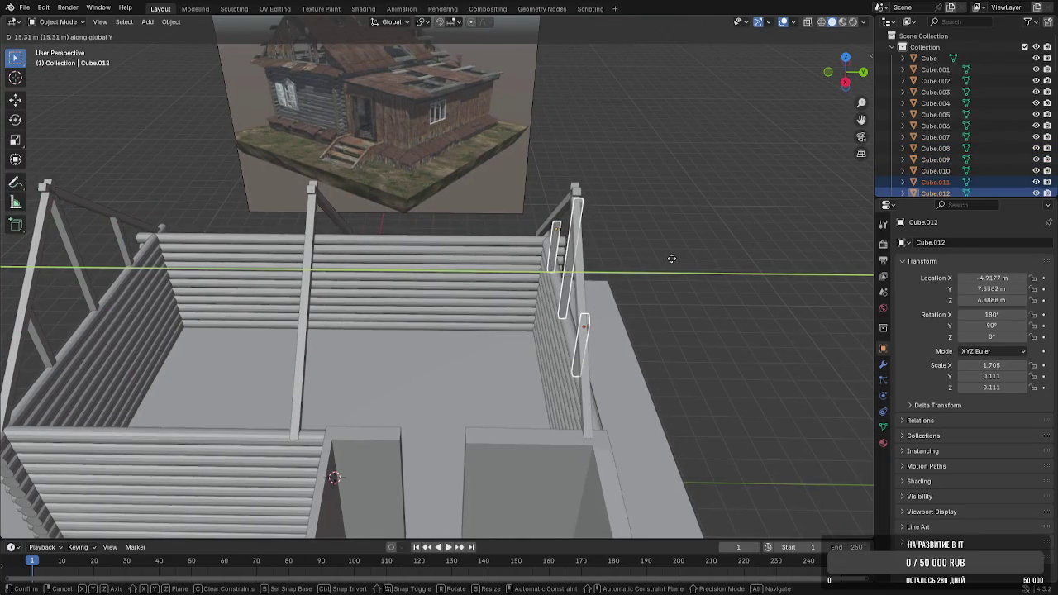
click(649, 259)
mouse_move(642, 259)
middle_down()
mouse_move(540, 255)
mouse_move(499, 295)
mouse_move(621, 274)
mouse_move(569, 279)
middle_up()
scroll(562, 230, up, 4)
scroll(562, 230, up, 3)
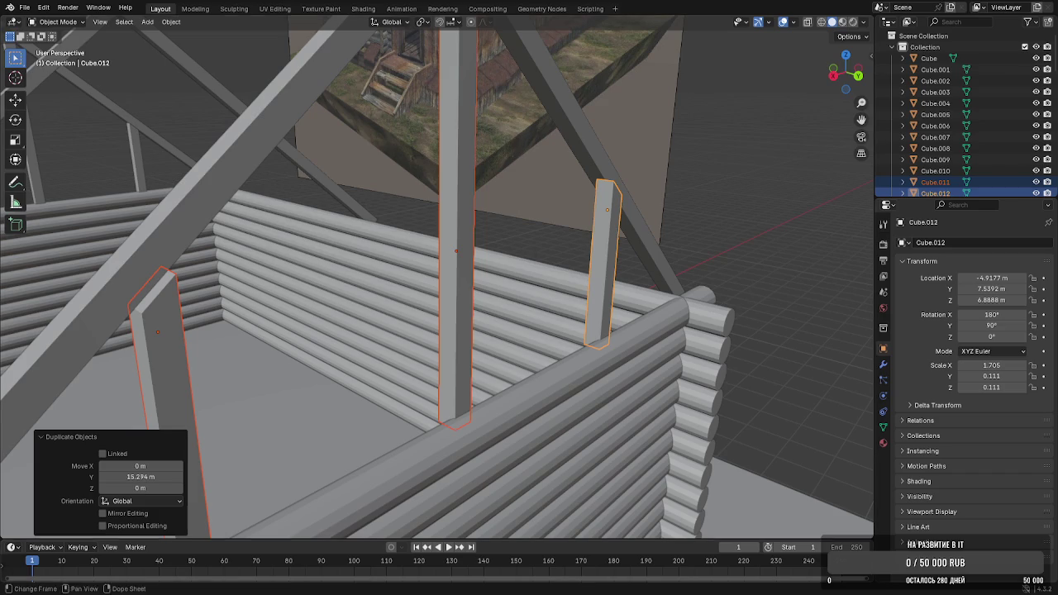
Nudge a copied post and rafter Cube.006 along Y, then clear the selection
mouse_move(561, 408)
middle_down()
mouse_move(529, 439)
mouse_move(598, 435)
mouse_move(401, 347)
mouse_move(313, 155)
middle_up()
key(g)
key(y)
click(554, 414)
click(302, 126)
middle_drag(229, 248, 289, 297)
click(573, 153)
mouse_move(572, 153)
middle_down()
mouse_move(428, 315)
mouse_move(576, 284)
mouse_move(645, 253)
mouse_move(538, 279)
mouse_move(446, 266)
mouse_move(419, 337)
middle_up()
key(g)
key(y)
click(436, 306)
key(alt+a)
Duplicate the front rafter 1.33 m along X and set its Y rotation to 0
scroll(446, 266, down, 5)
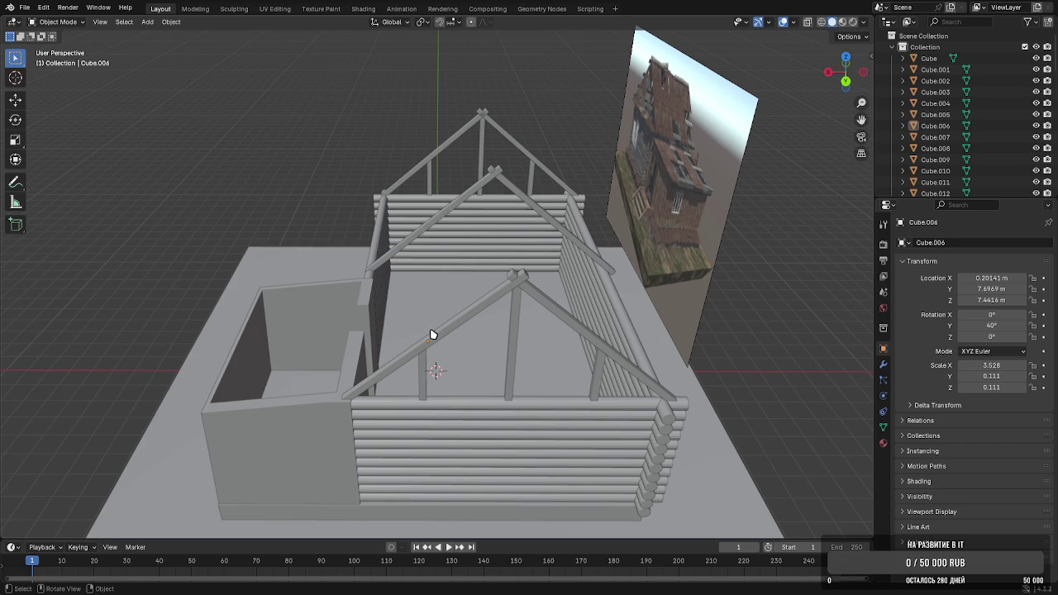
click(425, 334)
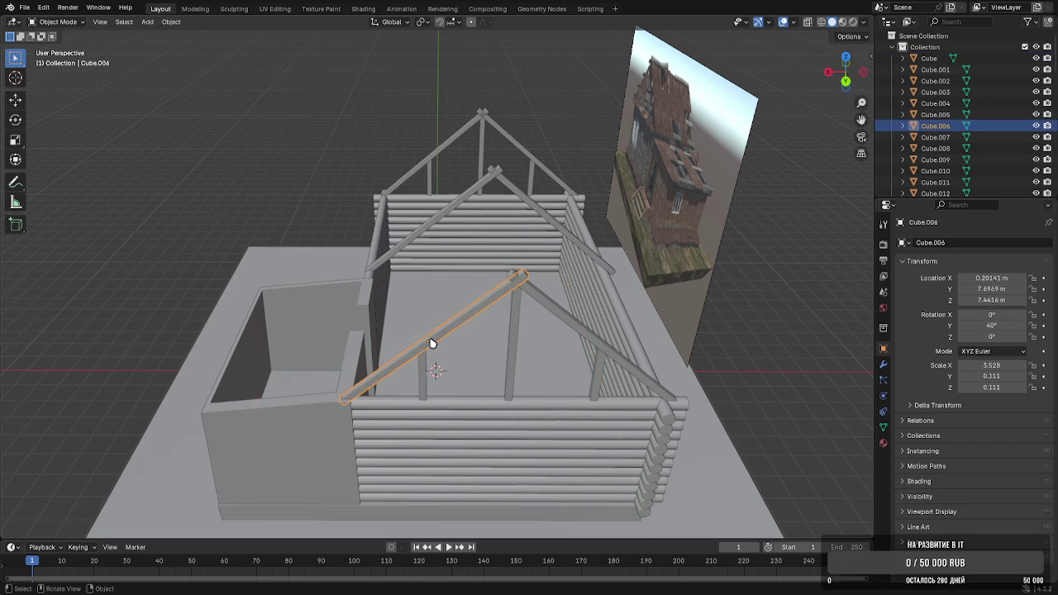
middle_drag(432, 345, 505, 340)
key(shift+d)
key(x)
click(485, 344)
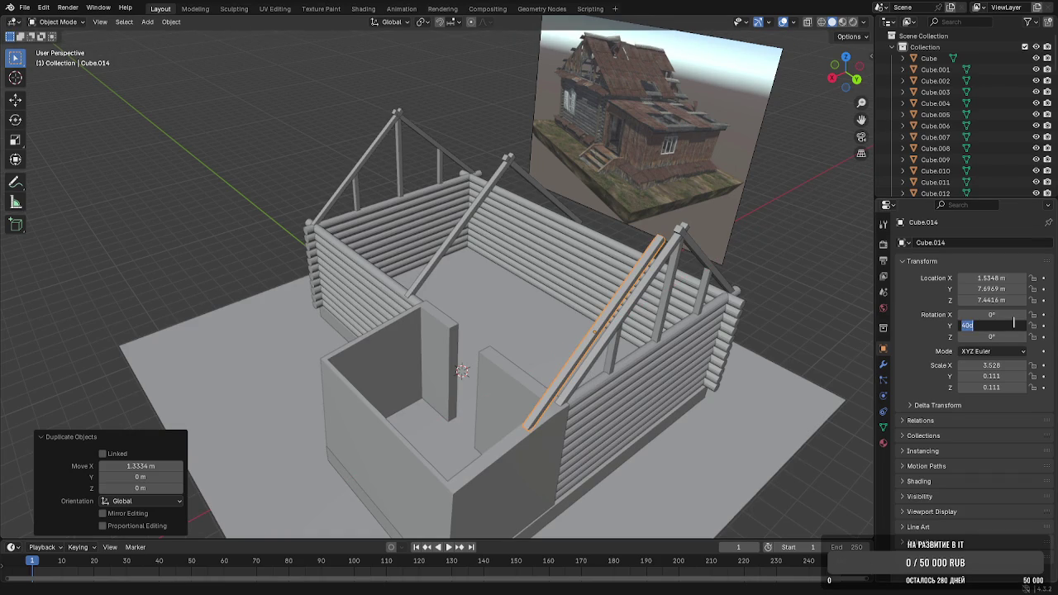
text(0)
key(Return)
Rotate the copy 90° about Z, then tilt it 40° about Y to match the roof slope
key(r)
key(z)
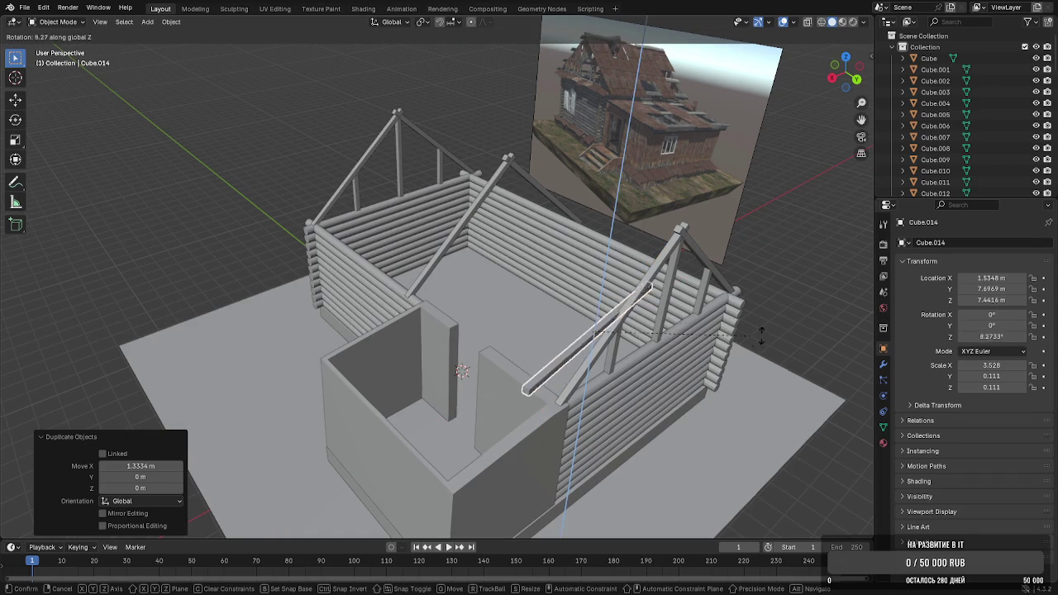
text(90)
key(Return)
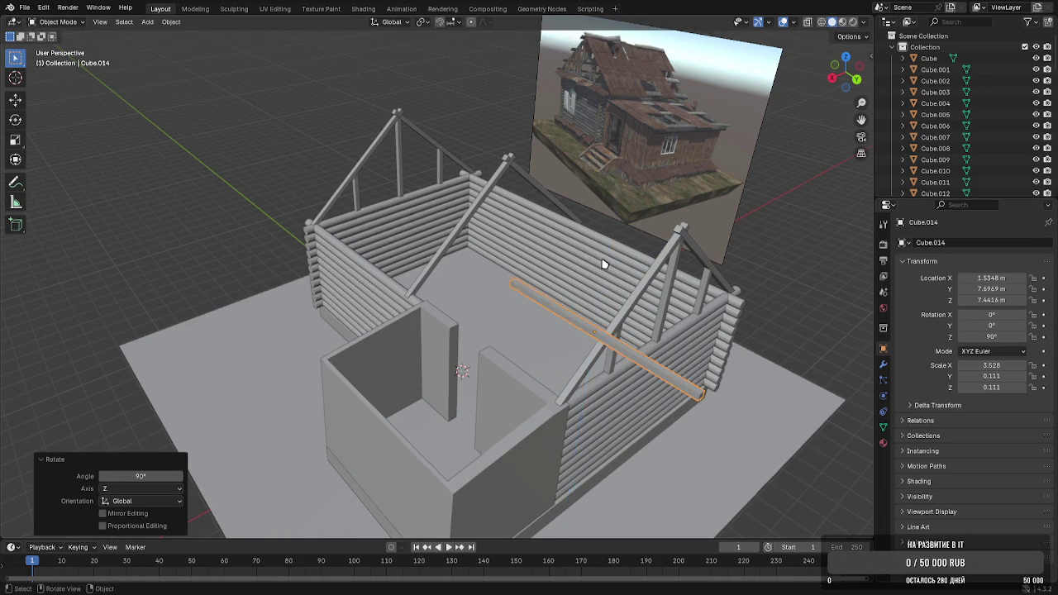
middle_drag(610, 264, 549, 245)
scroll(550, 243, up, 5)
key(r)
key(y)
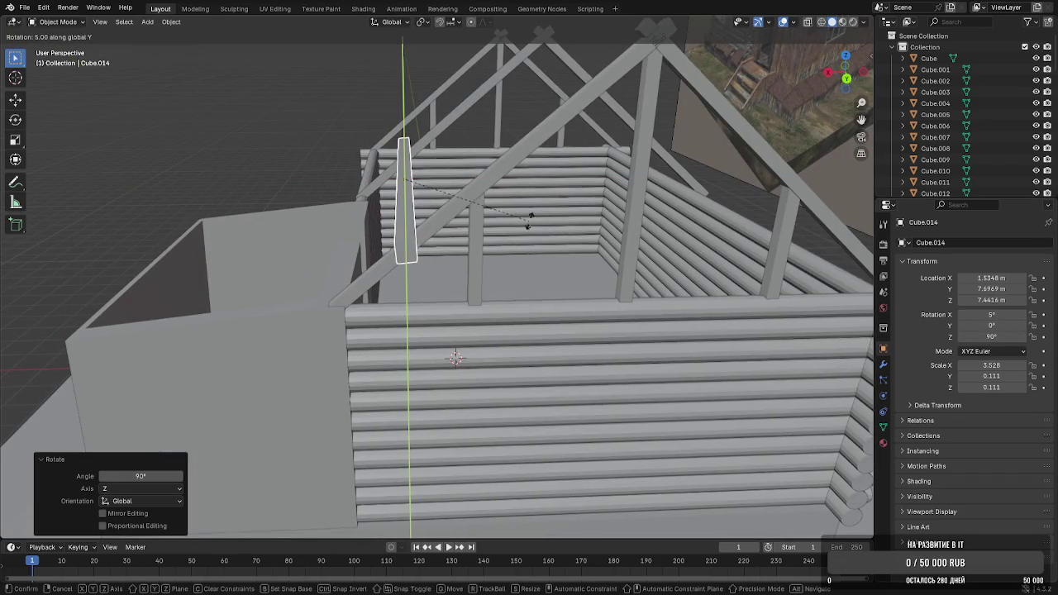
click(493, 154)
mouse_move(494, 156)
middle_down()
mouse_move(510, 191)
mouse_move(488, 161)
middle_up()
Slide the beam along Y and scale it along Y so it spans the house length
key(g)
key(y)
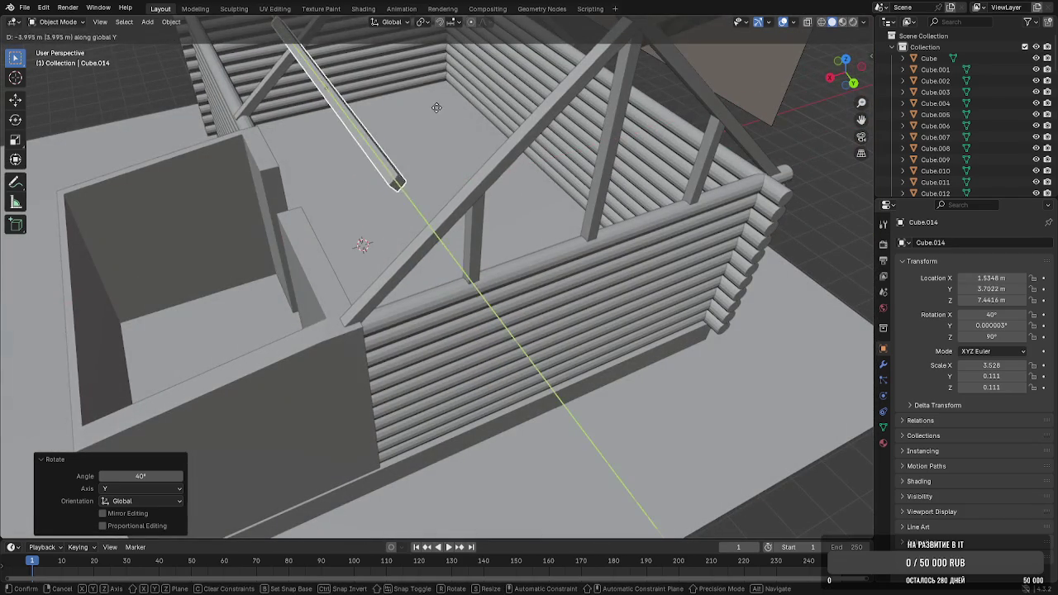
click(436, 107)
key(s)
key(y)
click(529, 88)
mouse_move(529, 88)
middle_down()
mouse_move(467, 64)
mouse_move(543, 263)
mouse_move(432, 207)
middle_up()
Shift the beam along X and Z to seat it on the rafters, then start sliding its end along Y in Edit Mode
key(g)
key(x)
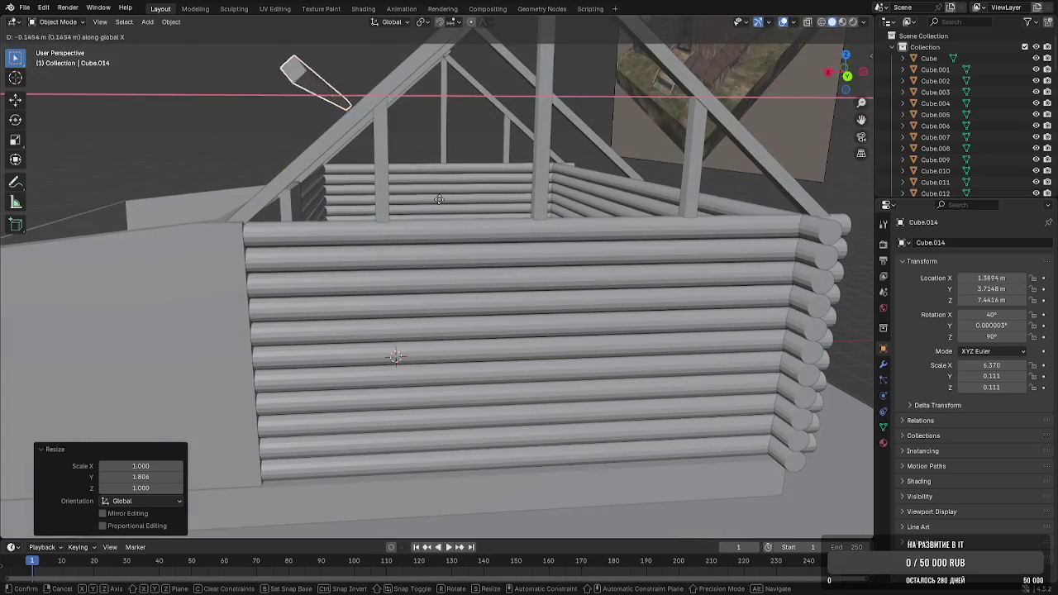
click(463, 215)
key(g)
key(z)
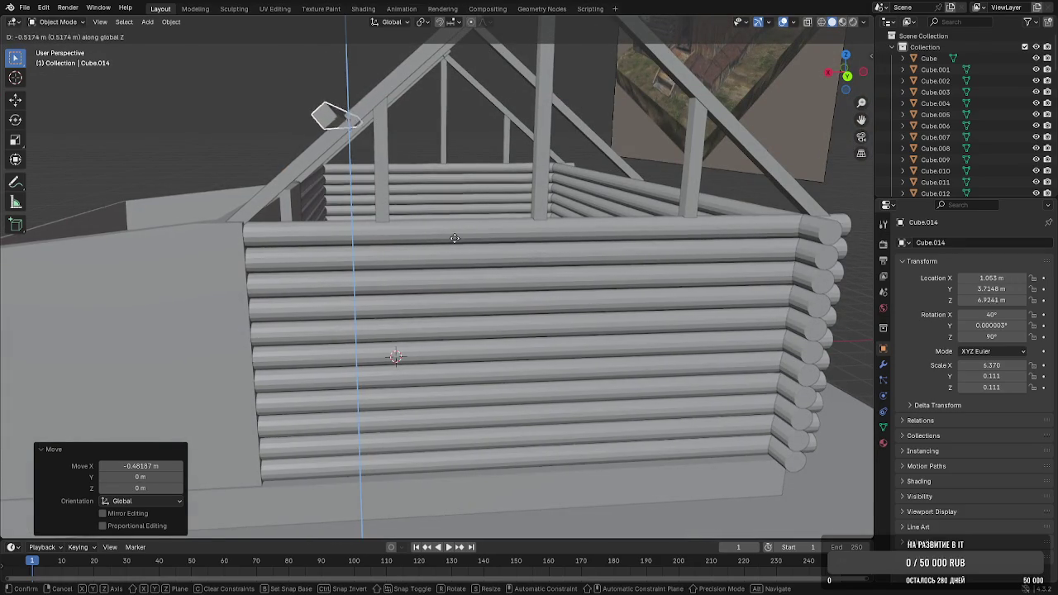
key(Escape)
middle_drag(461, 260, 616, 357)
key(Tab)
key(g)
key(y)
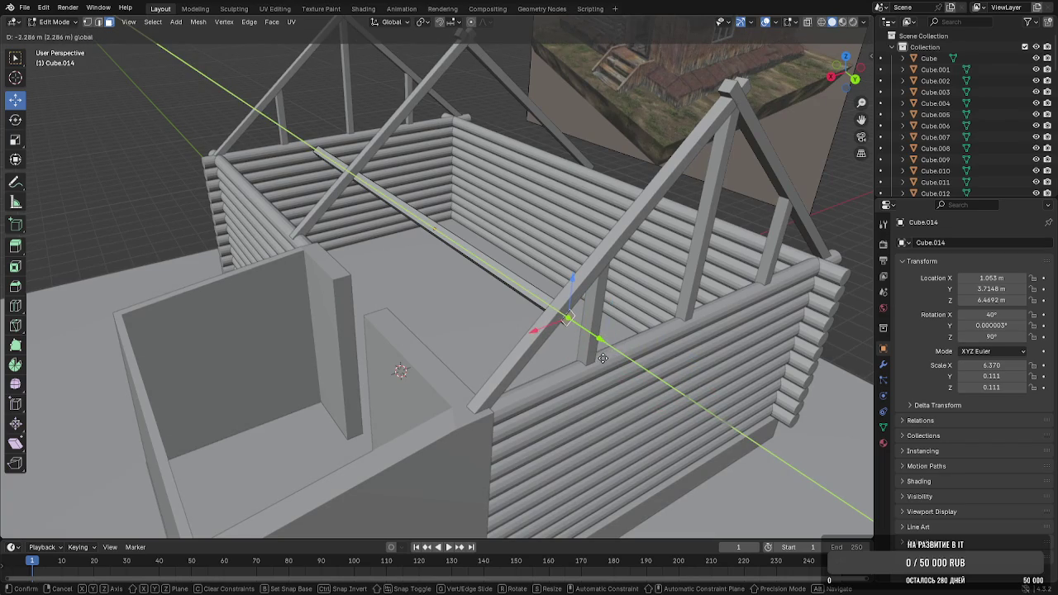
Extend both ends of the lengthwise beam along Y out to the gables
click(602, 359)
mouse_move(603, 358)
middle_down()
mouse_move(501, 289)
mouse_move(501, 267)
mouse_move(615, 257)
middle_up()
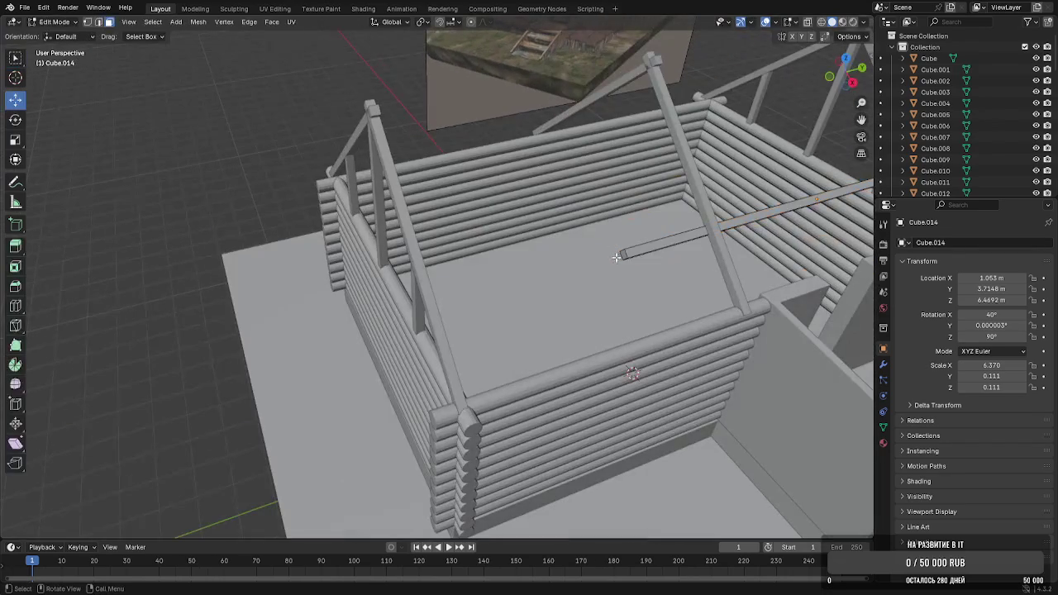
drag(662, 245, 502, 282)
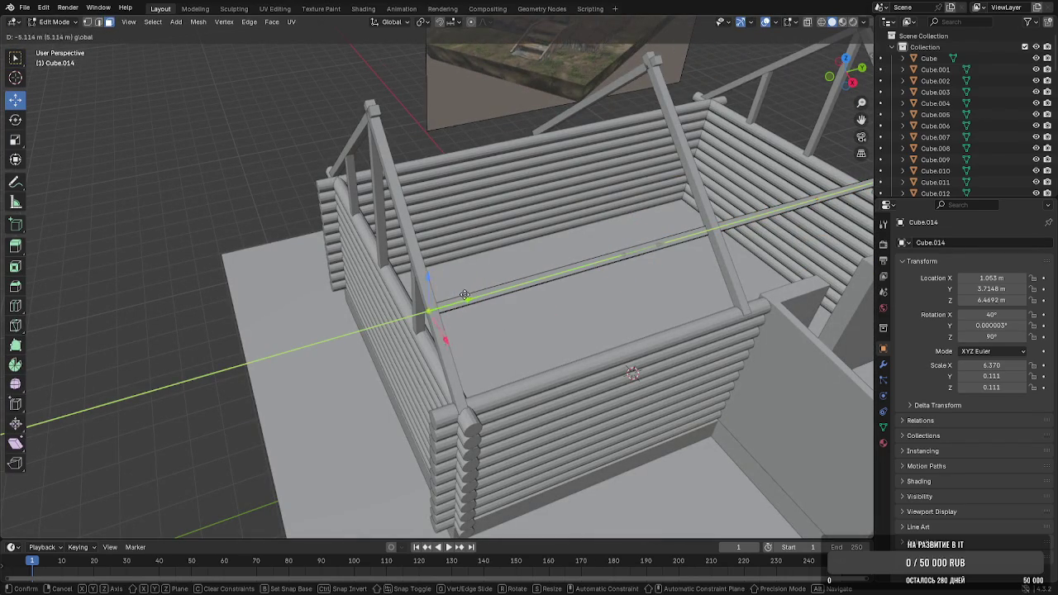
click(461, 298)
key(Tab)
mouse_move(460, 298)
middle_down()
mouse_move(541, 255)
mouse_move(469, 262)
middle_up()
scroll(505, 255, up, 4)
Move the beam's end face along its local X axis in Edit Mode
key(Tab)
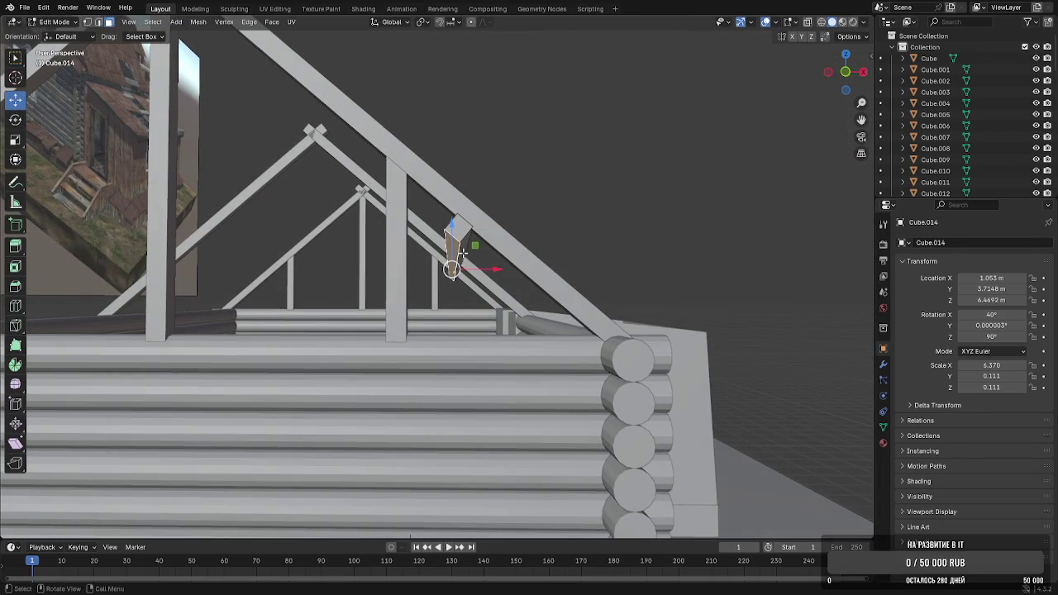
key(g)
key(x)
key(x)
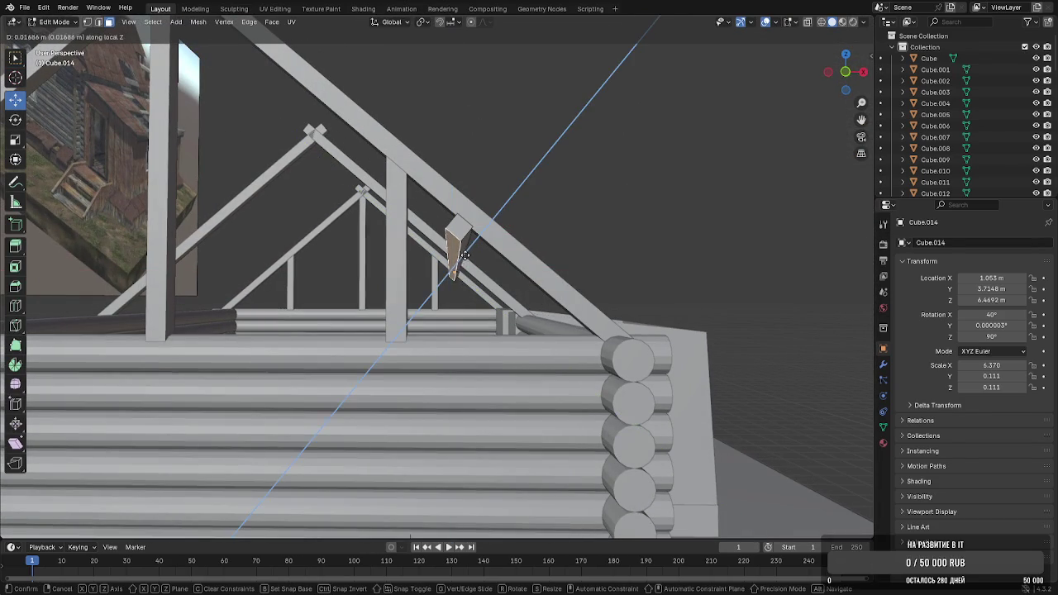
click(469, 251)
key(Tab)
middle_drag(469, 252, 492, 262)
mouse_move(581, 157)
middle_down()
mouse_move(484, 170)
mouse_move(529, 242)
middle_up()
Duplicate the lengthwise beam along X and lower it further down the slope
key(shift+d)
key(x)
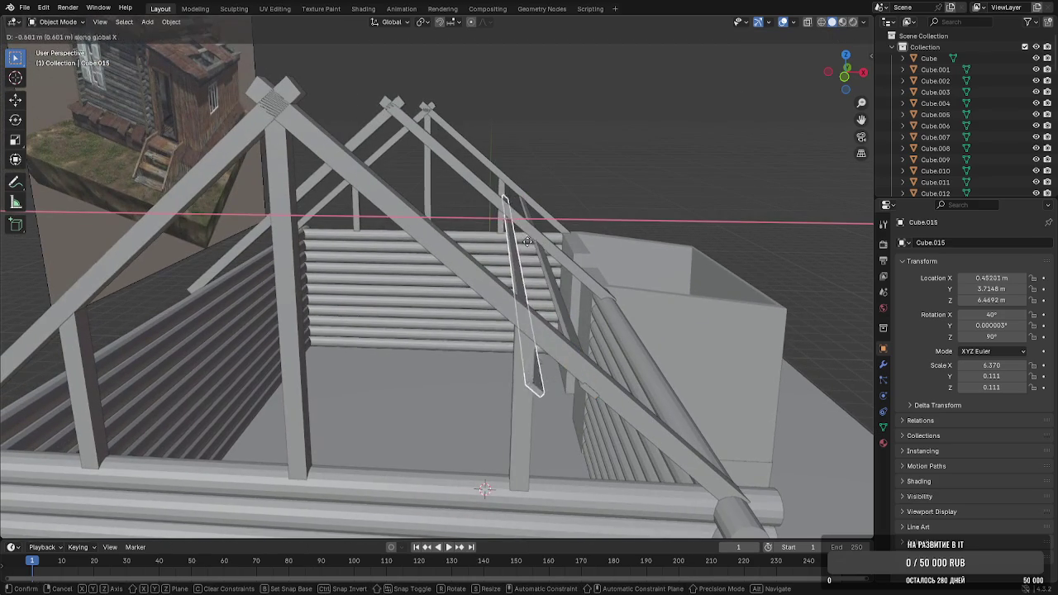
click(506, 236)
key(g)
key(z)
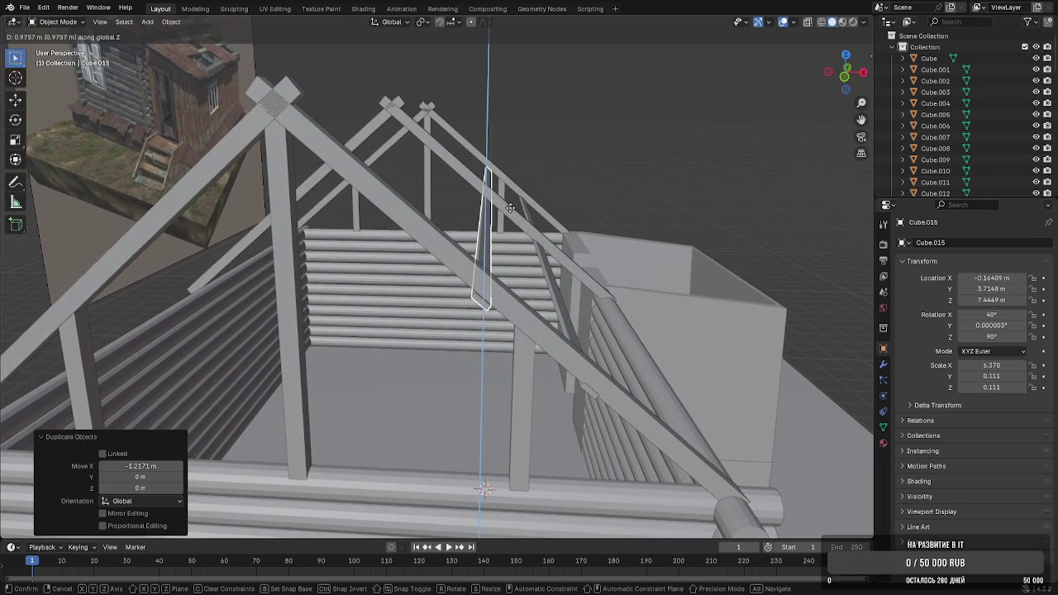
click(509, 206)
middle_drag(509, 207, 567, 267)
Duplicate the beams again along X and raise the third beam 0.98 m
shift+click(565, 272)
key(shift+d)
key(x)
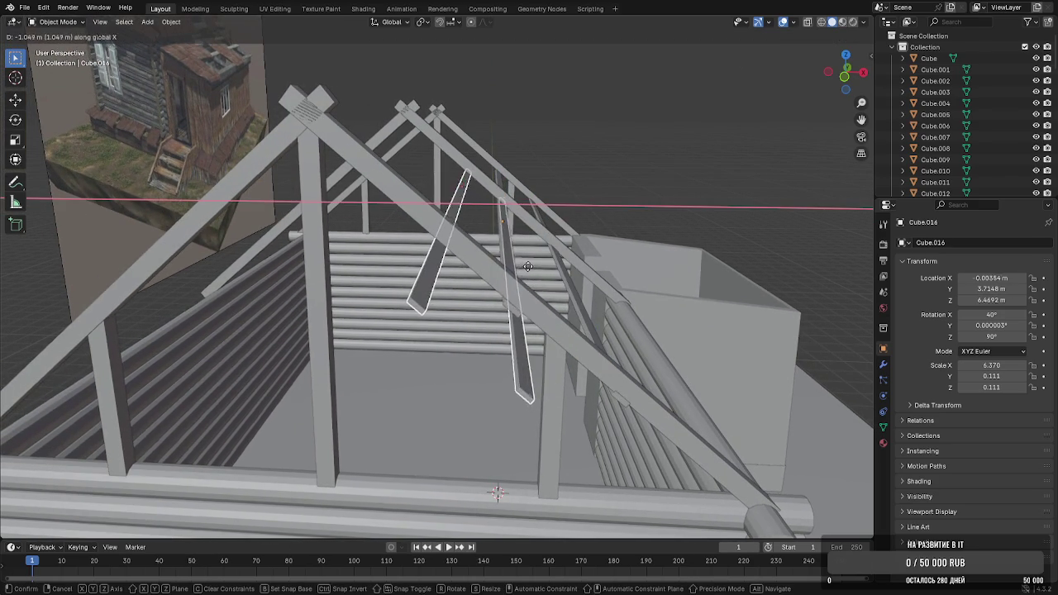
click(520, 267)
key(g)
key(z)
click(520, 234)
Nudge the third beam along X and Z, then delete it as an extra
key(g)
key(x)
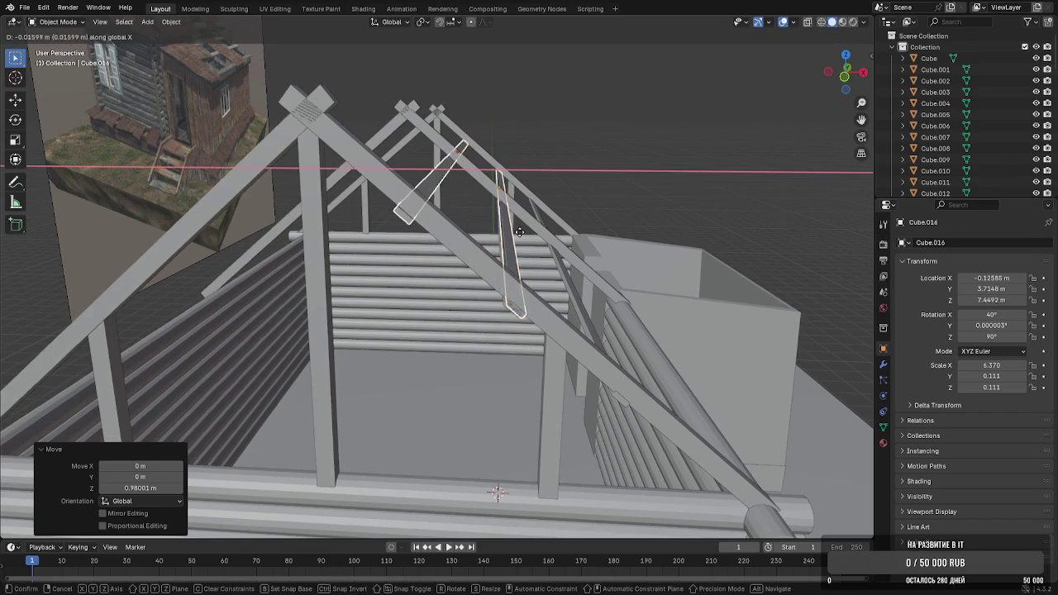
click(517, 232)
key(g)
key(z)
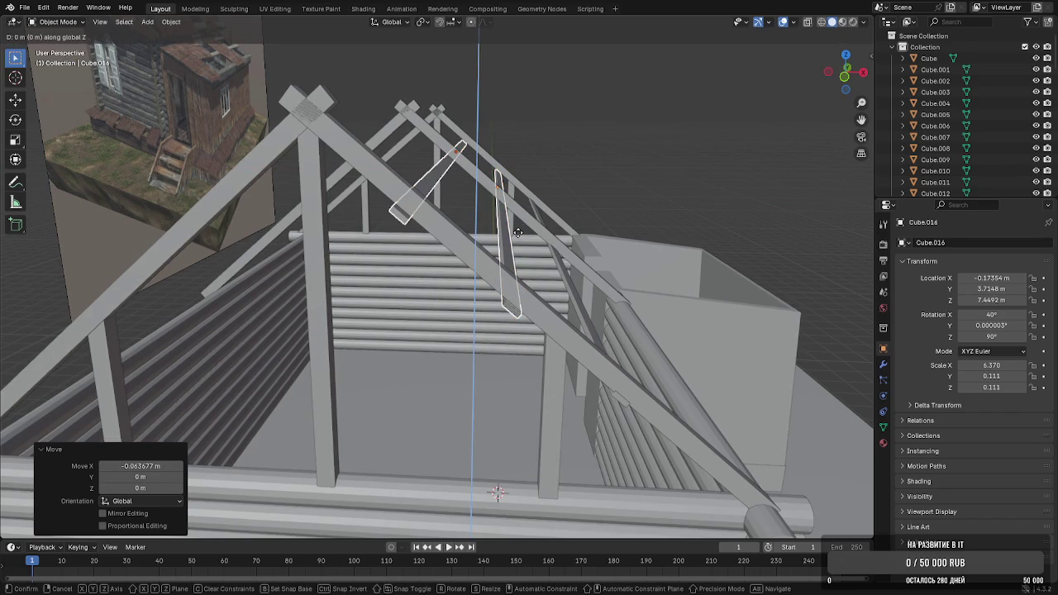
click(519, 232)
mouse_move(519, 232)
middle_down()
mouse_move(503, 236)
mouse_move(436, 201)
mouse_move(451, 239)
middle_up()
key(Delete)
Duplicate the lengthwise beams, turn the copies 180° about Z, and move them across to the opposite slope
shift+click(437, 296)
mouse_move(516, 332)
middle_down()
mouse_move(503, 307)
mouse_move(530, 275)
middle_up()
key(shift+d)
key(r)
key(z)
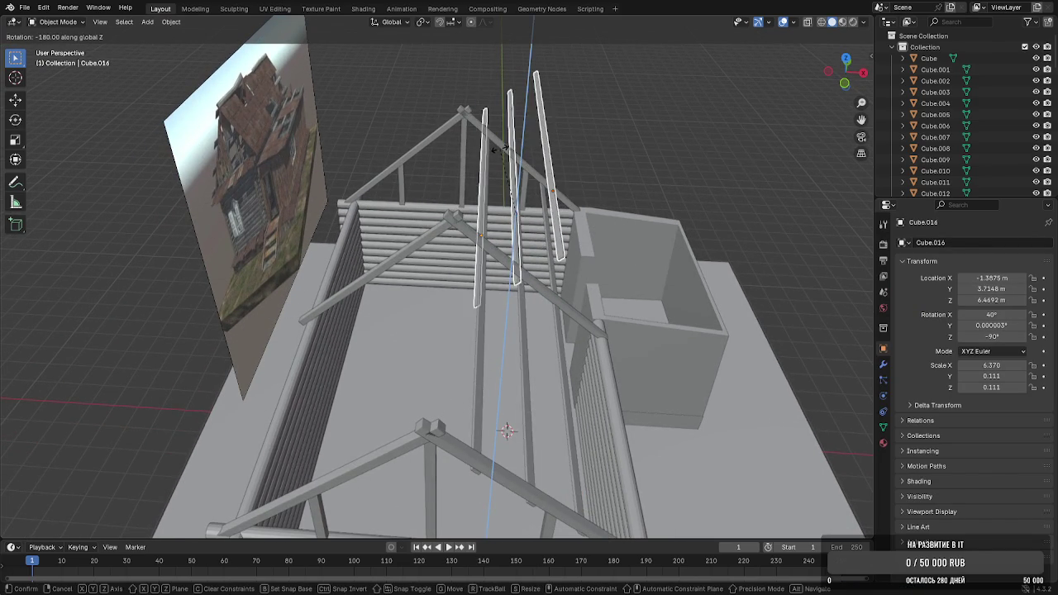
click(496, 178)
middle_drag(494, 185, 512, 157)
key(g)
key(x)
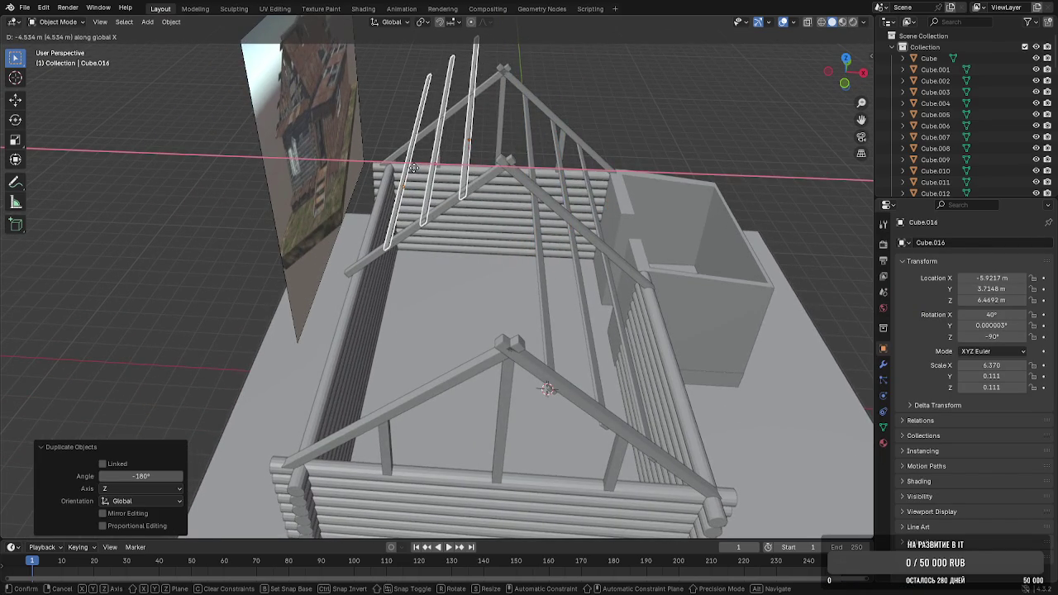
click(424, 171)
mouse_move(424, 171)
middle_down()
mouse_move(465, 177)
mouse_move(467, 190)
middle_up()
Align the copied beams with the house along Y
key(g)
key(y)
click(474, 271)
scroll(496, 314, up, 5)
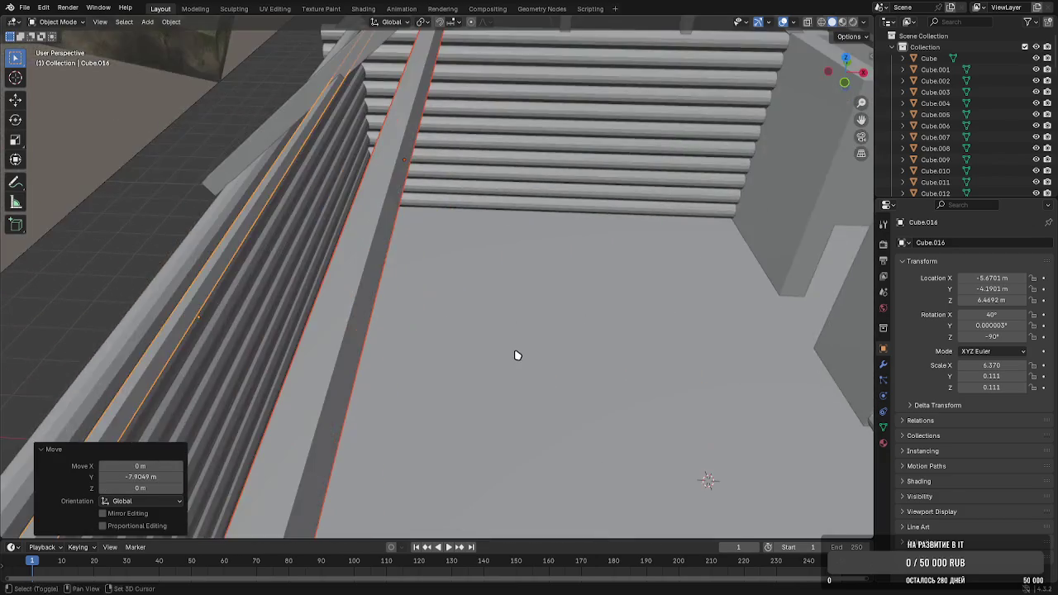
scroll(507, 345, down, 3)
middle_drag(507, 344, 520, 325)
scroll(568, 440, up, 3)
mouse_move(568, 441)
middle_down()
mouse_move(510, 279)
mouse_move(532, 303)
middle_up()
Settle the copied beams onto the opposite rafters with Z and Y moves, then deselect
key(g)
key(z)
click(527, 301)
key(g)
key(y)
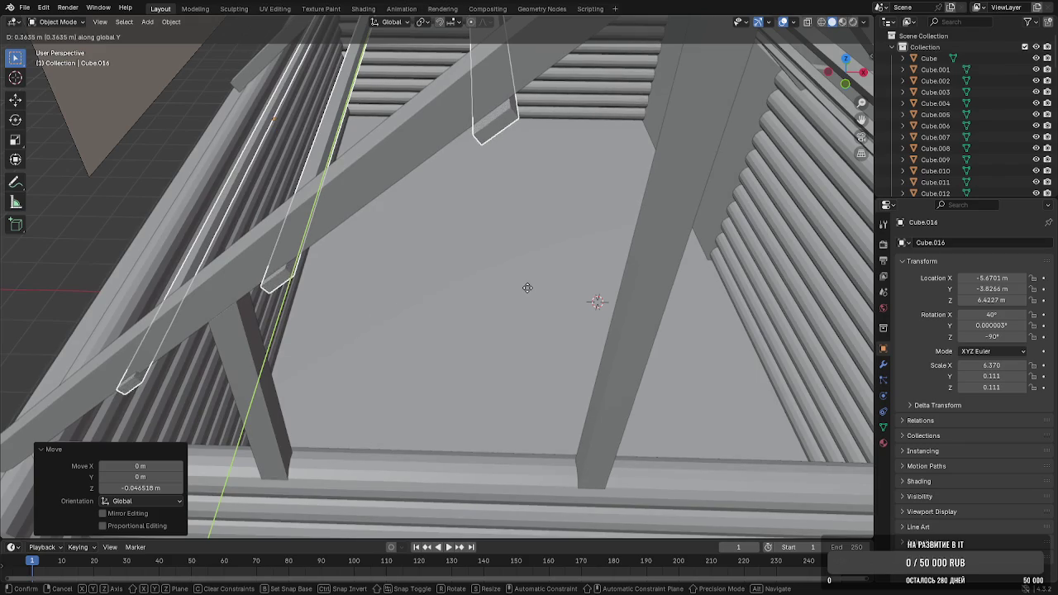
click(527, 286)
scroll(529, 284, down, 5)
scroll(699, 163, down, 2)
click(688, 85)
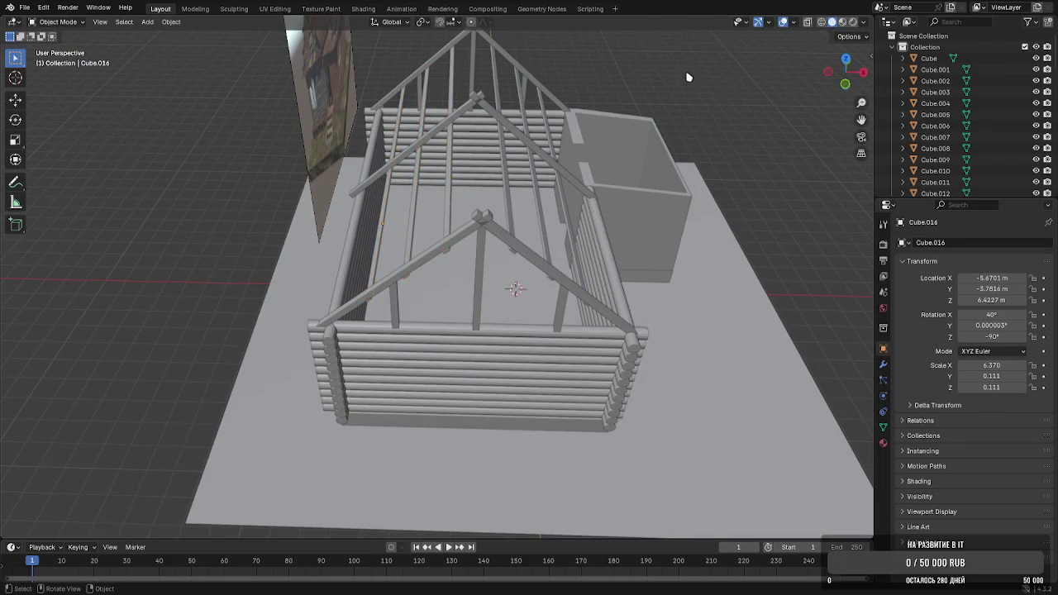
Duplicate rafter Cube.004 beside the original along X and zero its Y rotation so it lies flat
click(494, 187)
mouse_move(496, 190)
ctrl+middle_down()
mouse_move(509, 243)
mouse_move(478, 240)
ctrl+middle_up()
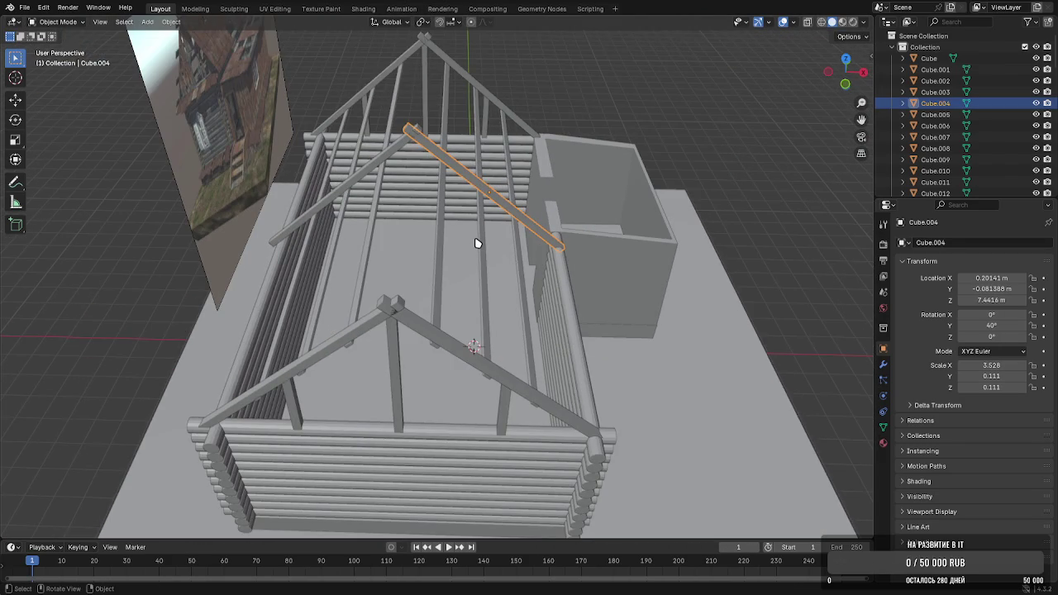
key(shift+d)
key(x)
click(378, 274)
key(r)
key(z)
key(Escape)
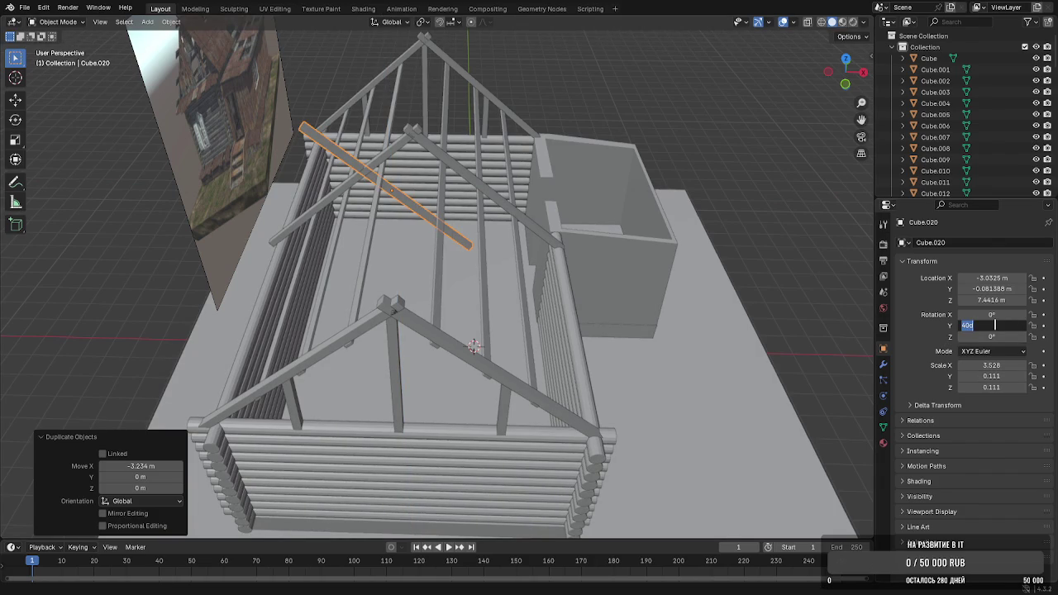
text(0)
key(Return)
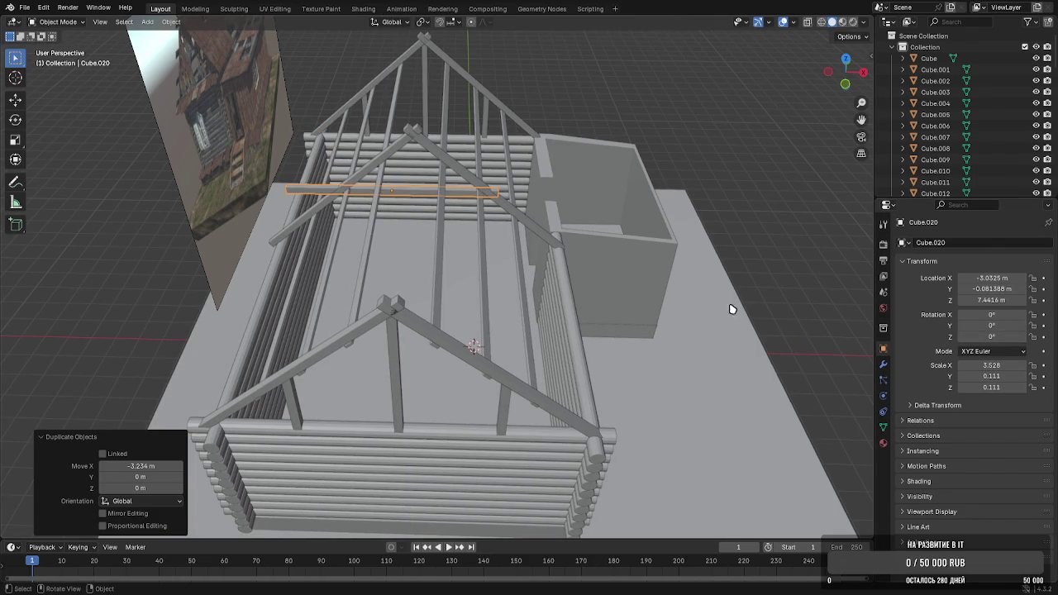
Turn the flat copy -90° on Z and raise it toward the roof apex
key(r)
key(z)
key(Return)
key(g)
key(x)
key(Return)
key(g)
key(z)
key(Return)
Slide the beam along Y to line it up with the ridge
key(g)
key(x)
key(y)
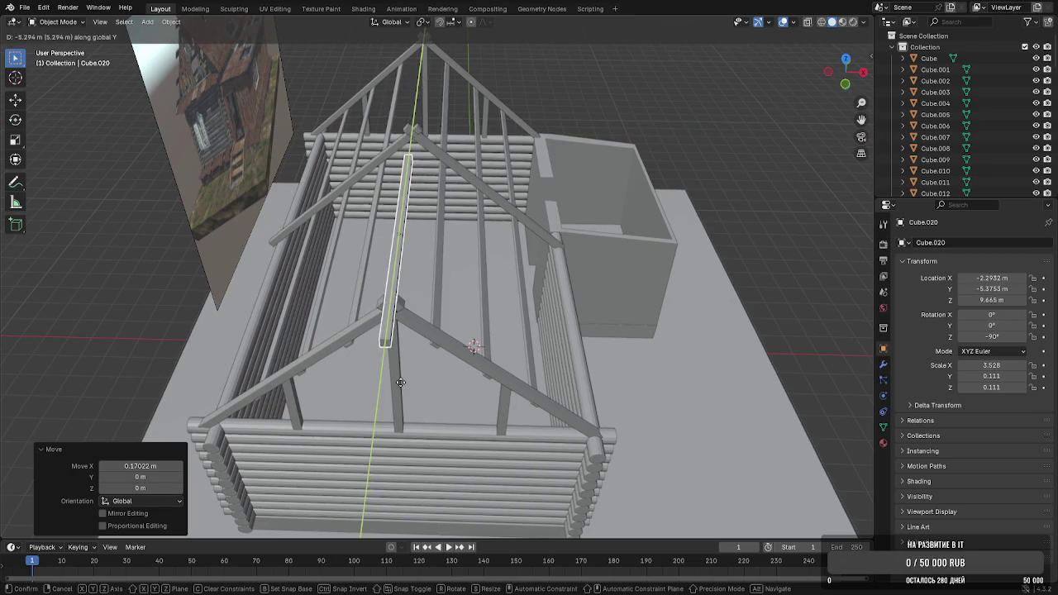
key(Return)
mouse_move(409, 348)
middle_down()
mouse_move(392, 306)
mouse_move(400, 262)
middle_up()
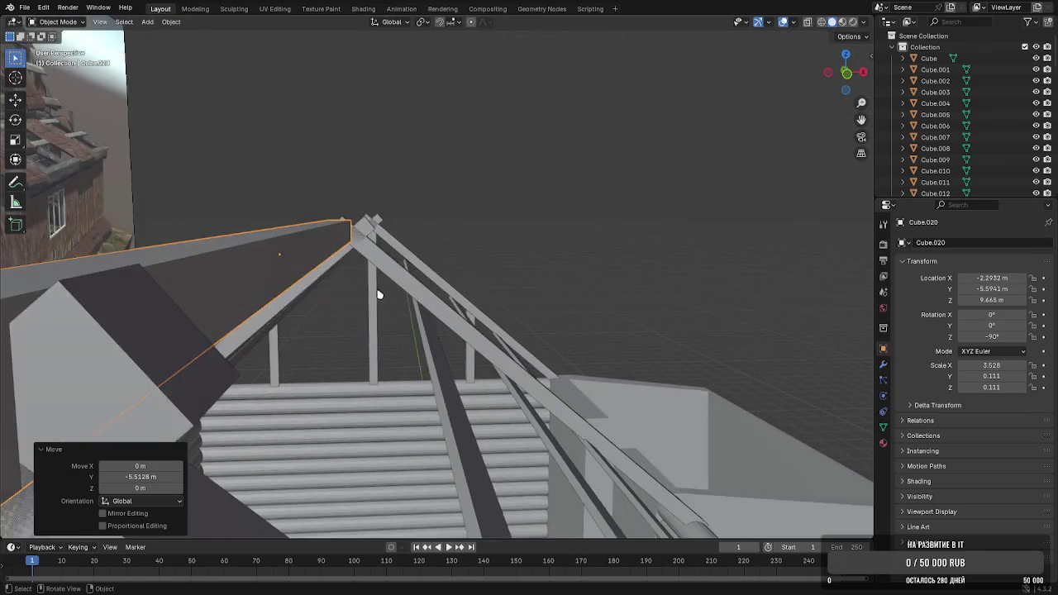
key(g)
key(x)
key(y)
mouse_move(355, 338)
middle_down()
mouse_move(389, 300)
mouse_move(409, 331)
middle_up()
click(400, 338)
Rotate the ridge beam 45° so it sits on the rafters
key(r)
key(x)
key(y)
key(z)
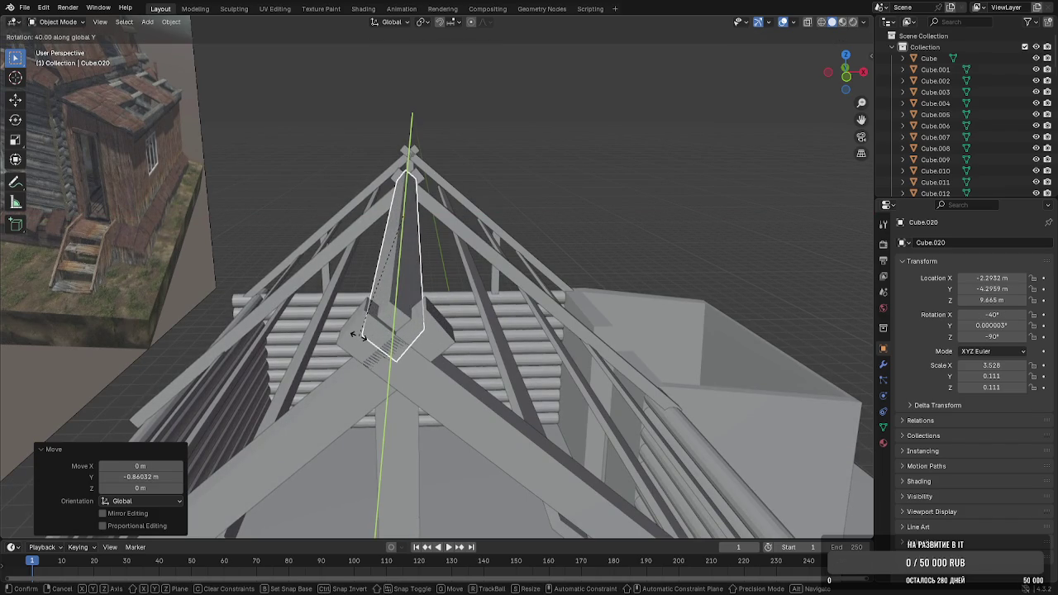
click(355, 335)
Seat the beam on the apex at Z 9.8194 m and slide it along the ridge
middle_drag(355, 330, 380, 300)
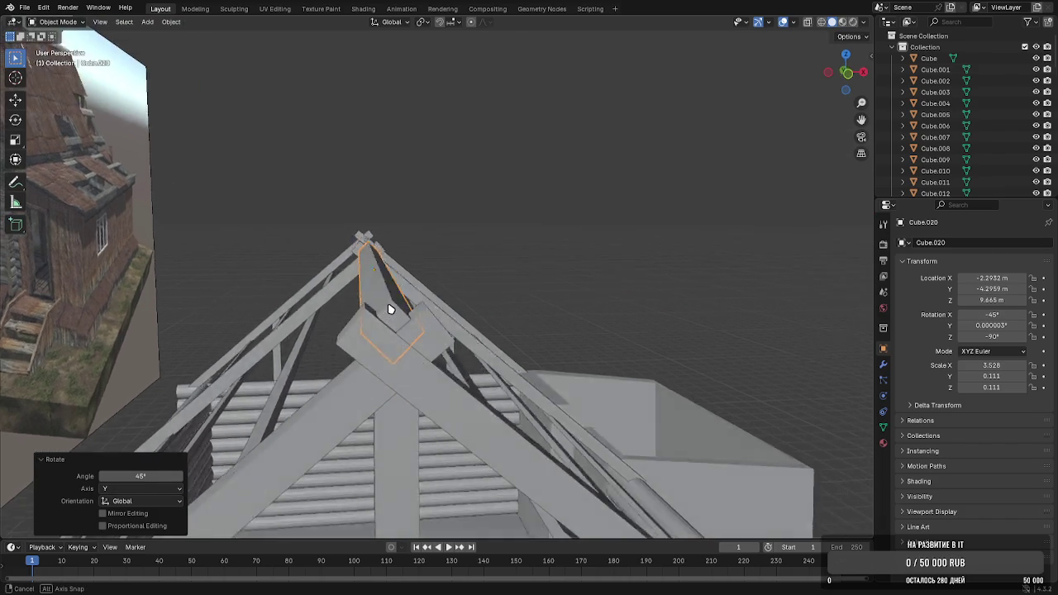
key(g)
key(z)
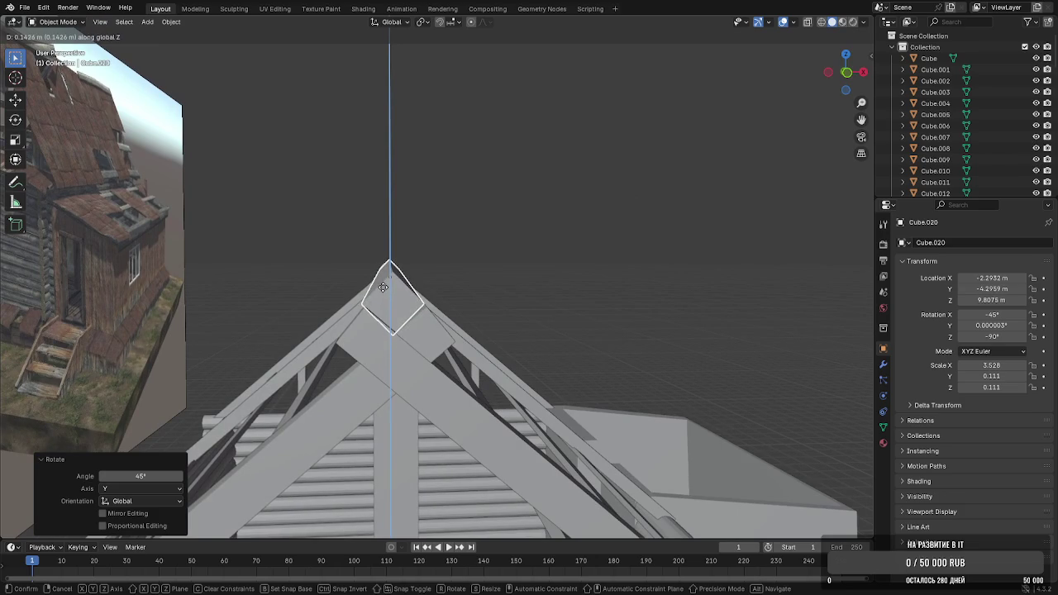
click(383, 286)
middle_drag(385, 290, 392, 329)
key(g)
key(y)
click(391, 339)
In Edit Mode, stretch ridge beam Cube.020's end vertices along Y out to the gable
mouse_move(371, 311)
middle_down()
mouse_move(250, 319)
mouse_move(453, 320)
mouse_move(362, 315)
middle_up()
click(453, 322)
key(Tab)
middle_drag(503, 333, 345, 302)
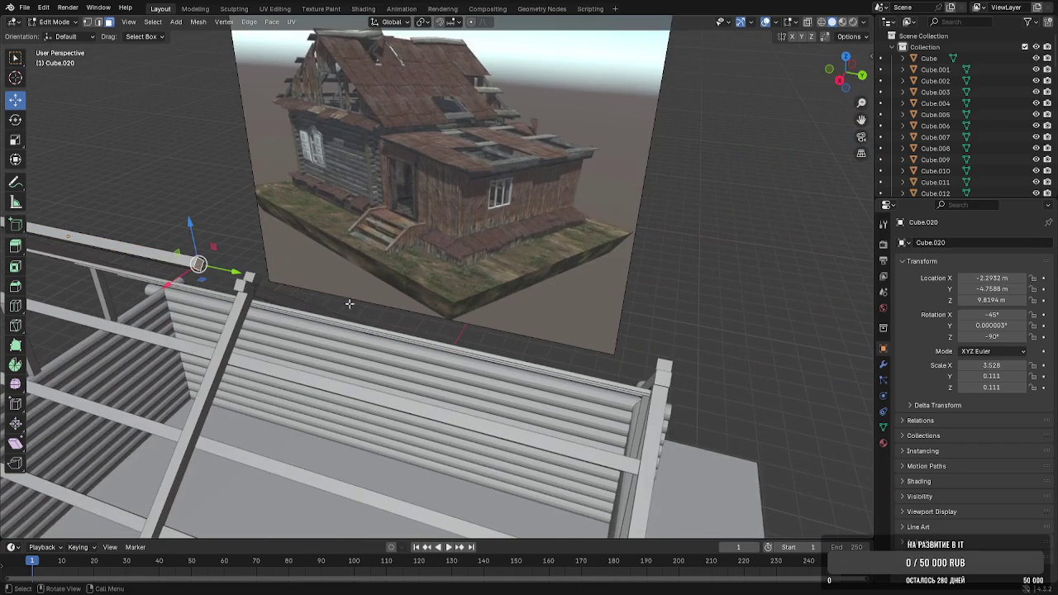
drag(239, 274, 328, 296)
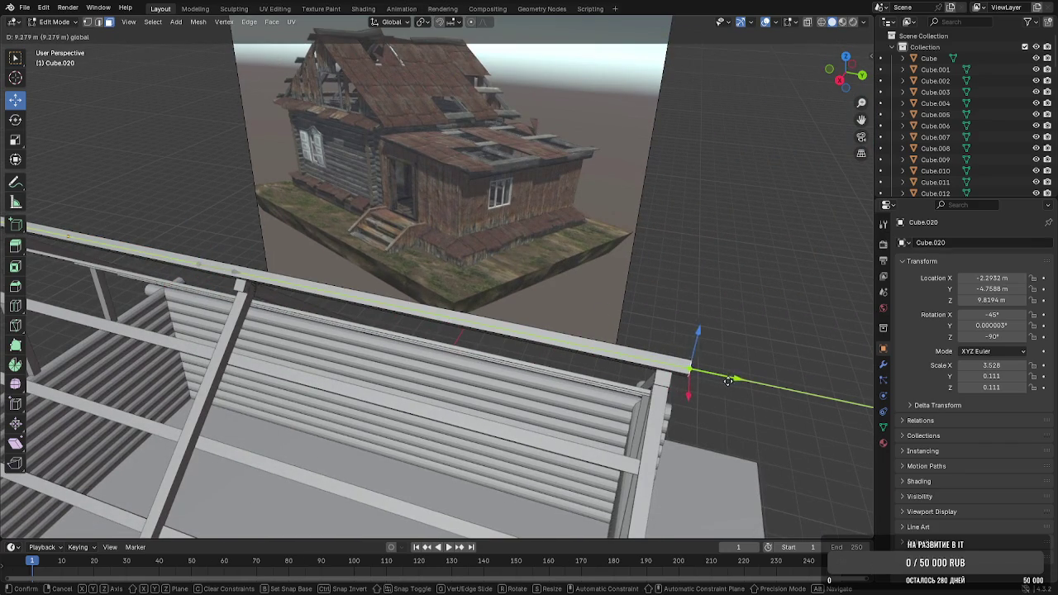
click(749, 385)
key(Tab)
middle_drag(756, 419, 452, 269)
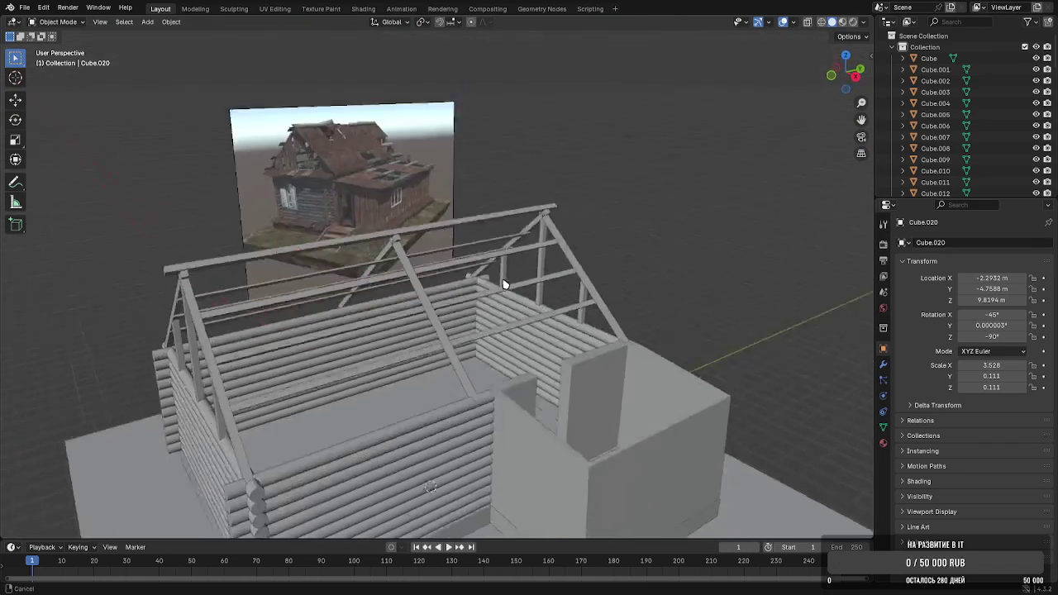
scroll(451, 269, down, 3)
scroll(439, 245, down, 2)
middle_drag(451, 232, 446, 240)
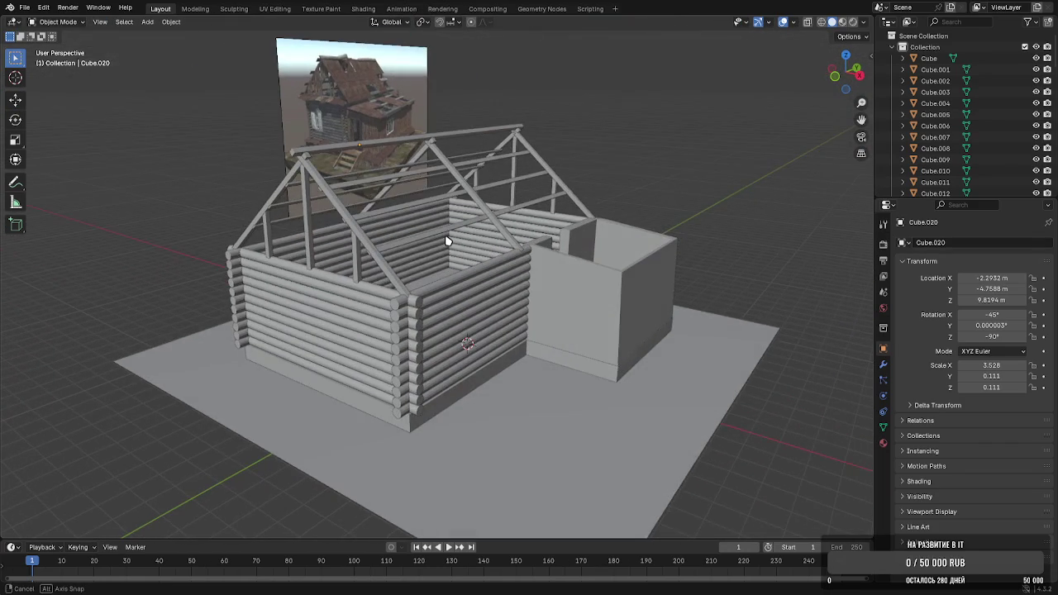
scroll(446, 239, up, 2)
scroll(453, 259, up, 3)
scroll(453, 262, up, 2)
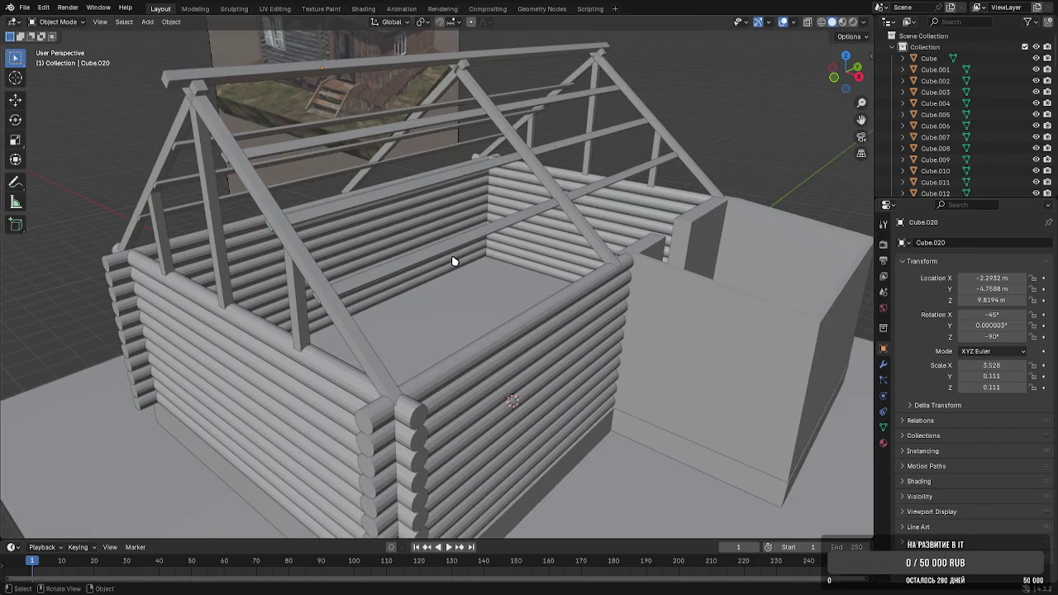
middle_drag(451, 261, 461, 319)
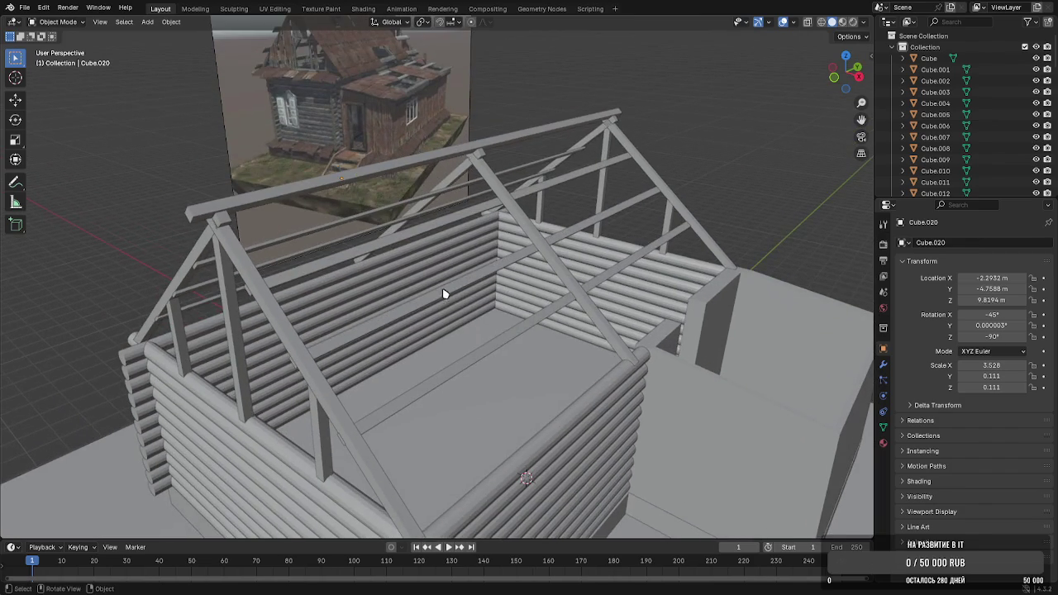
scroll(445, 295, up, 2)
scroll(474, 302, up, 2)
scroll(401, 250, up, 3)
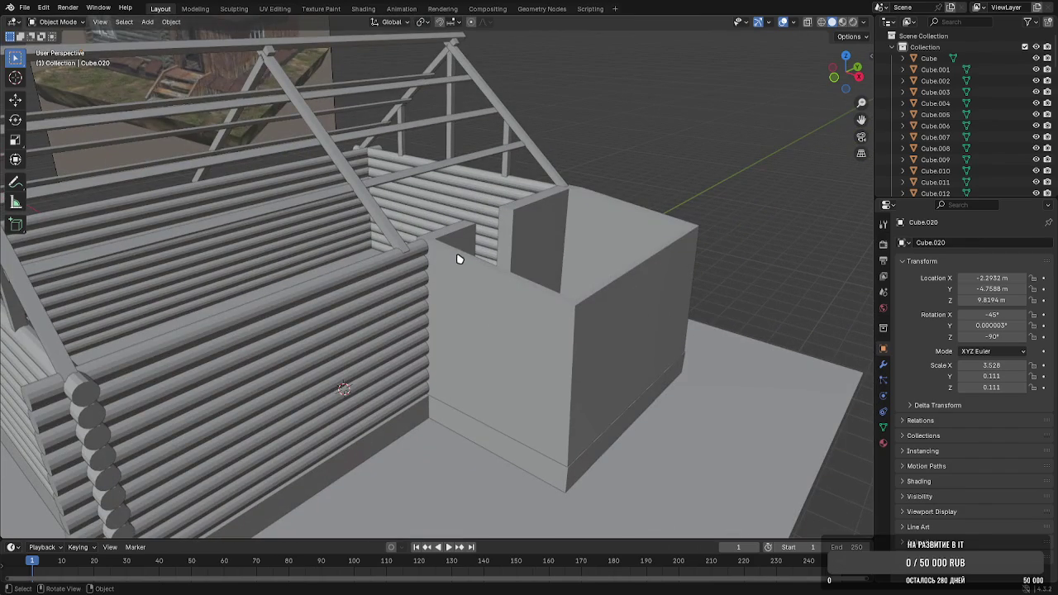
mouse_move(460, 258)
middle_down()
mouse_move(449, 267)
mouse_move(488, 343)
mouse_move(402, 253)
middle_up()
scroll(446, 273, down, 2)
scroll(409, 259, up, 2)
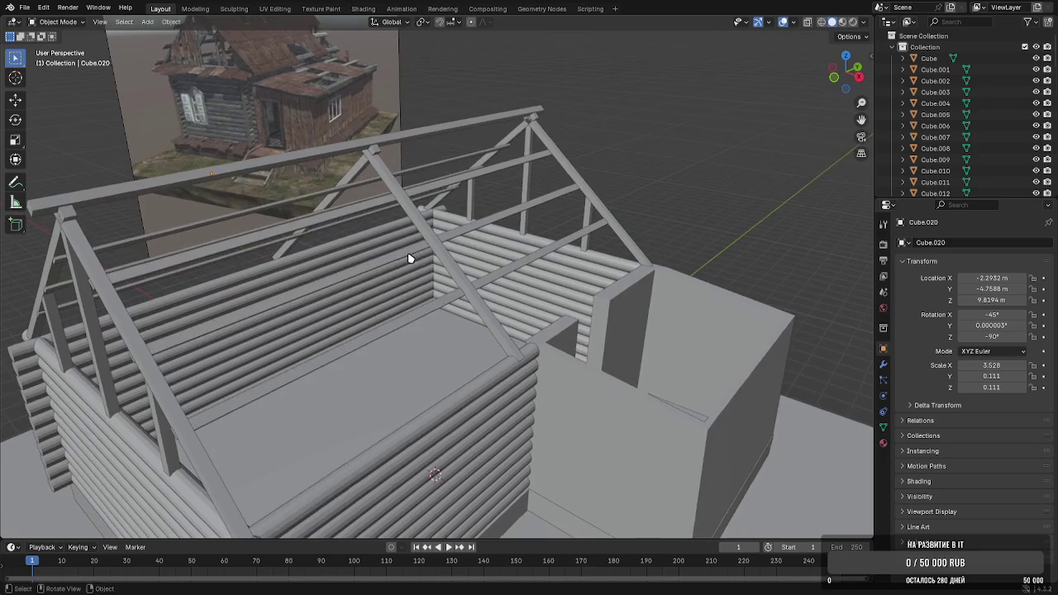
scroll(405, 260, down, 1)
scroll(449, 253, down, 1)
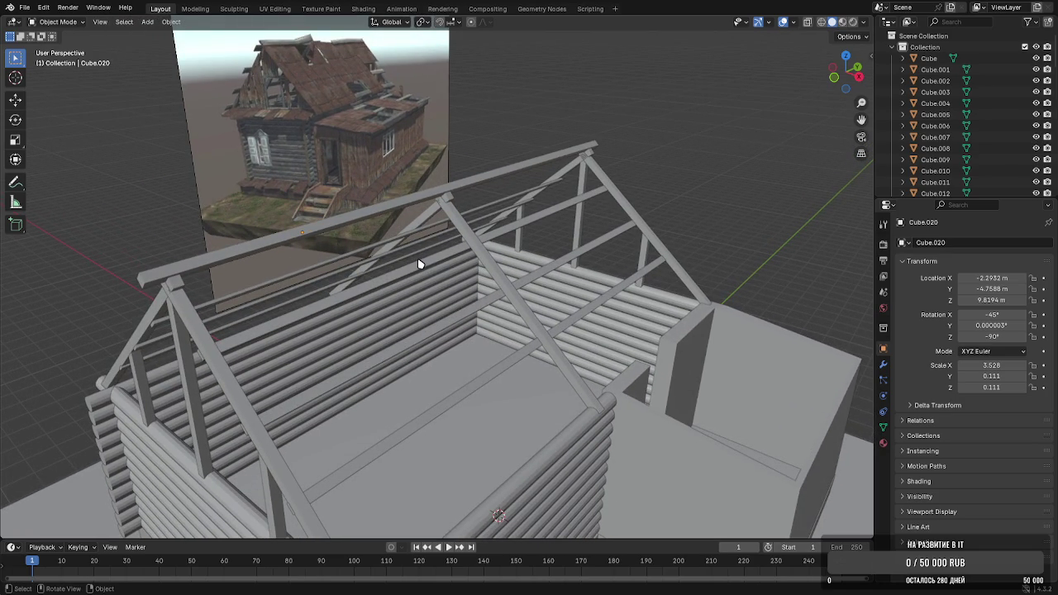
Add a mesh plane and lift it up into the house
shift+middle_drag(417, 265, 413, 250)
click(146, 22)
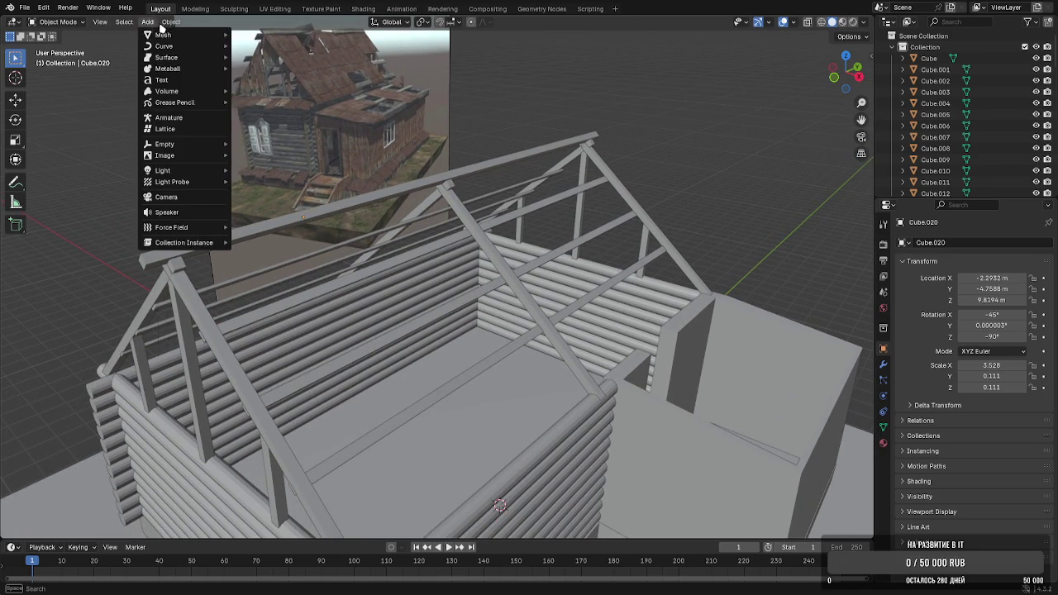
mouse_move(182, 35)
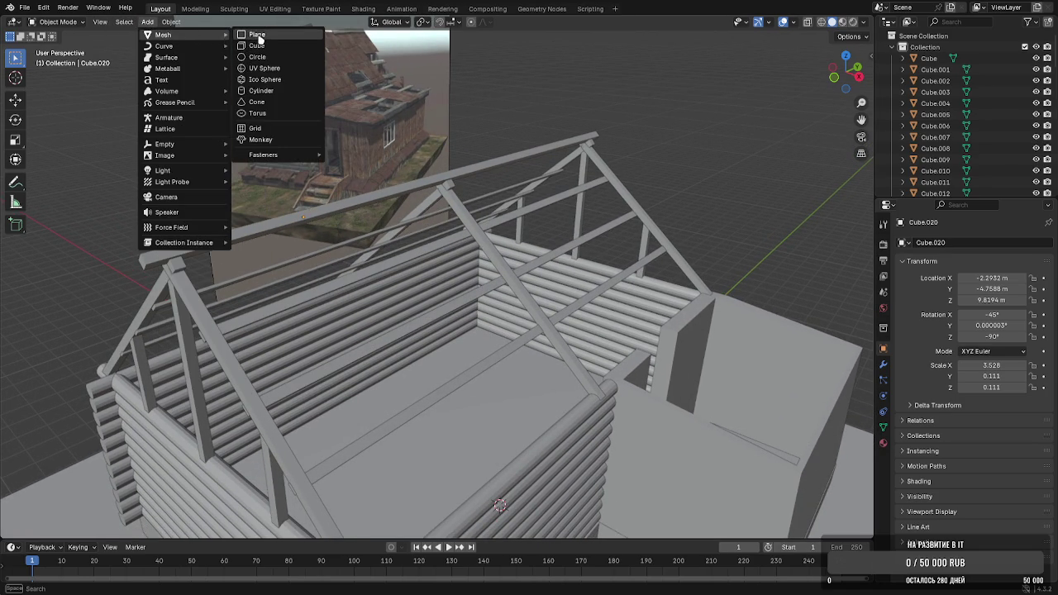
click(257, 35)
middle_drag(350, 206, 421, 272)
scroll(420, 272, up, 2)
key(g)
key(z)
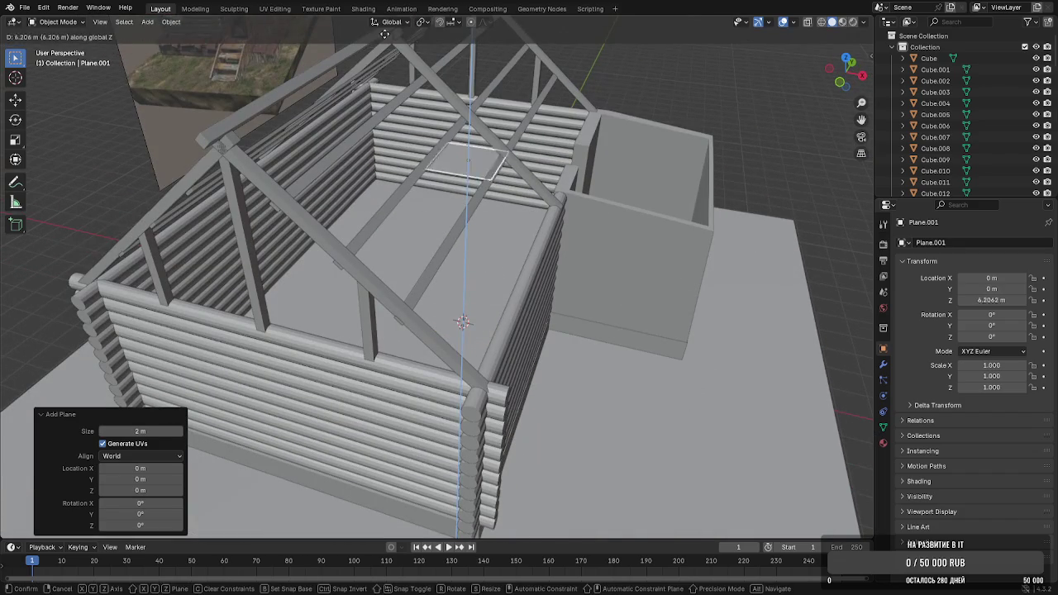
click(389, 37)
Shift the plane along Y and X, then lower it to roof height
key(g)
key(y)
click(356, 142)
key(g)
key(x)
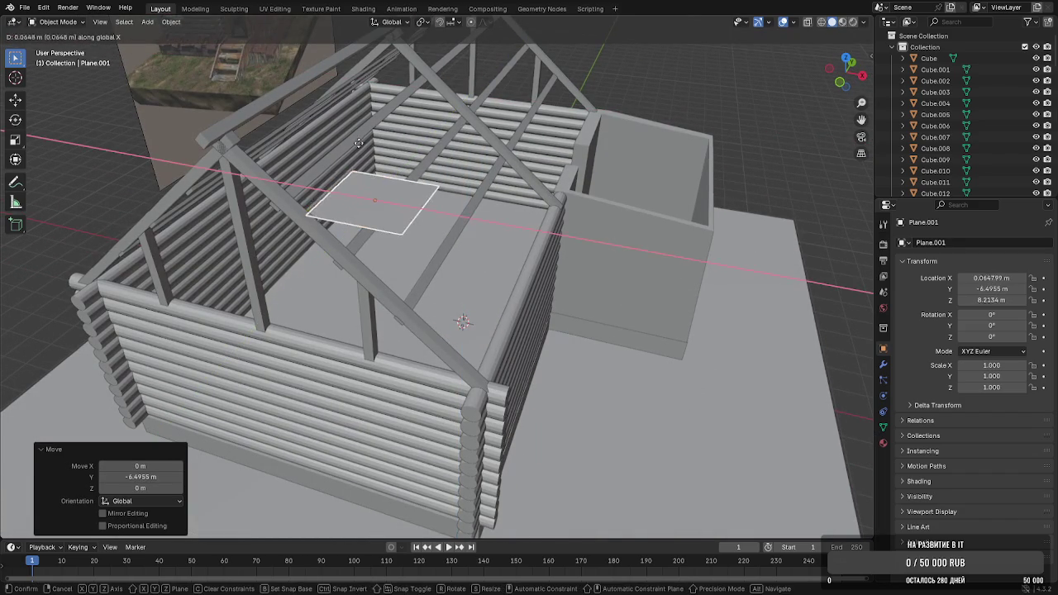
click(432, 170)
key(g)
key(z)
click(447, 248)
Tilt the plane 35° on Y to match the roof slope
mouse_move(446, 248)
middle_down()
mouse_move(458, 184)
mouse_move(489, 210)
middle_up()
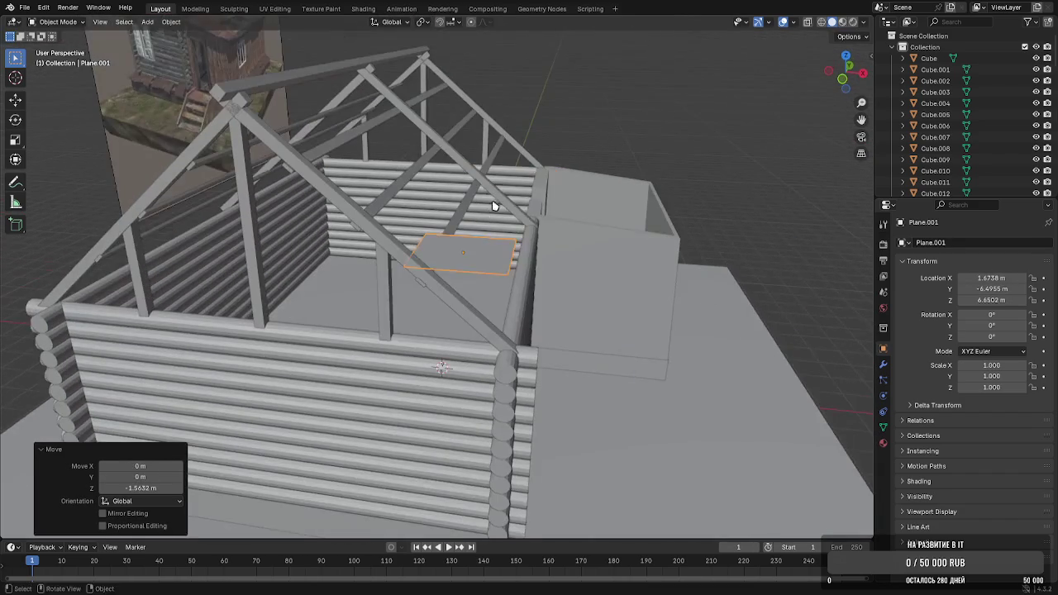
key(r)
key(y)
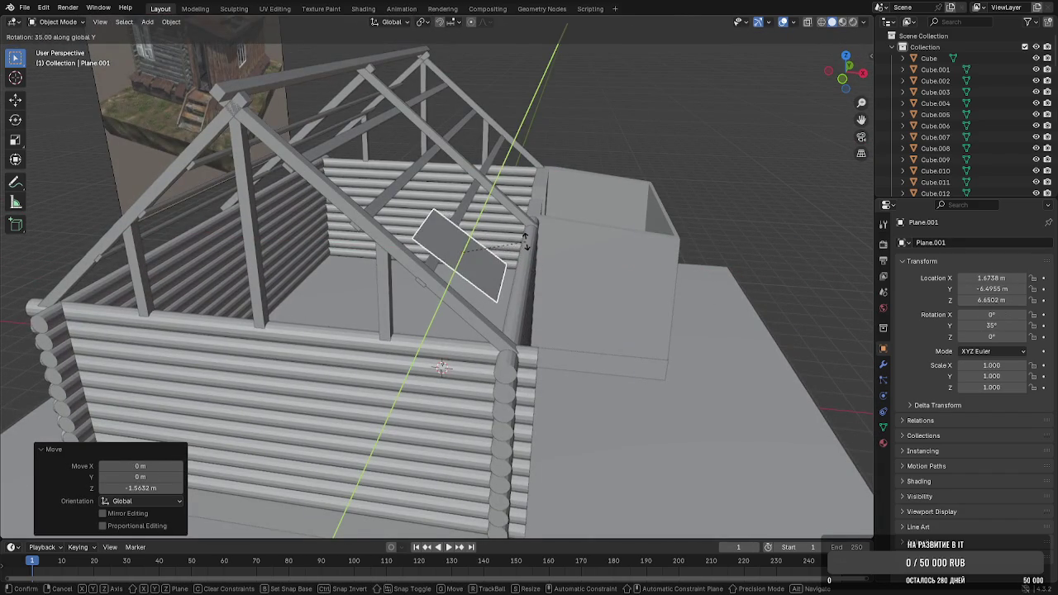
click(526, 238)
scroll(529, 240, up, 3)
key(g)
key(z)
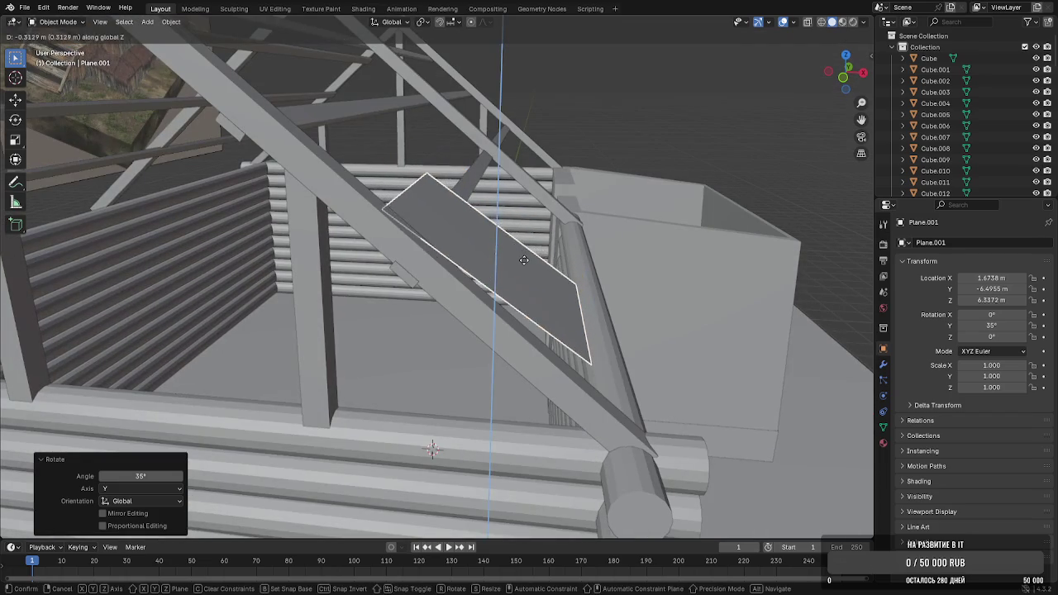
key(Escape)
In Edit Mode, shift the plane's lower edge outward along X
key(Tab)
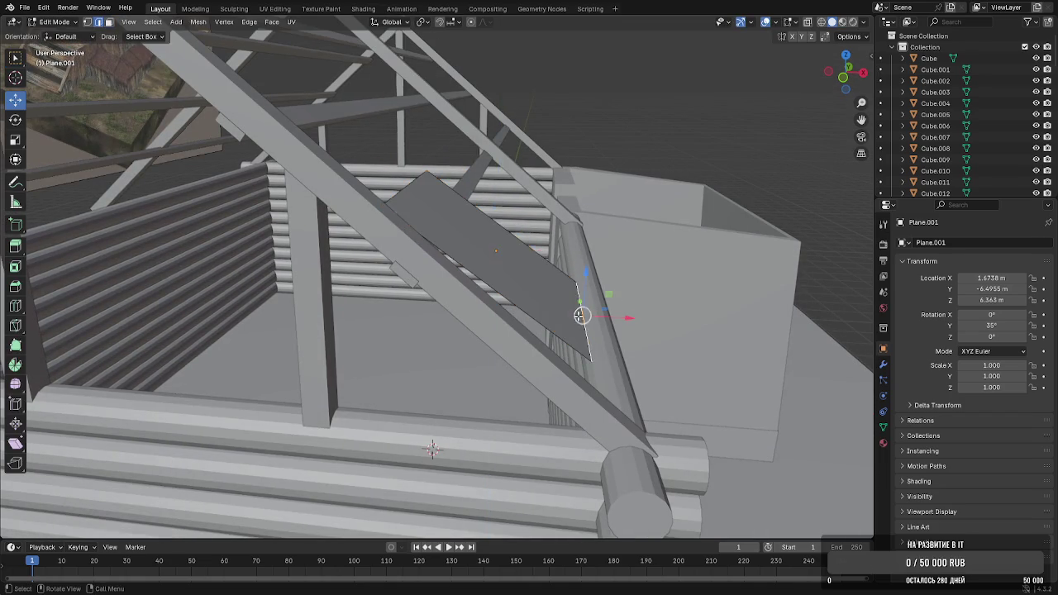
click(583, 326)
key(g)
key(x)
click(604, 348)
key(g)
key(z)
key(Escape)
key(g)
key(x)
click(611, 369)
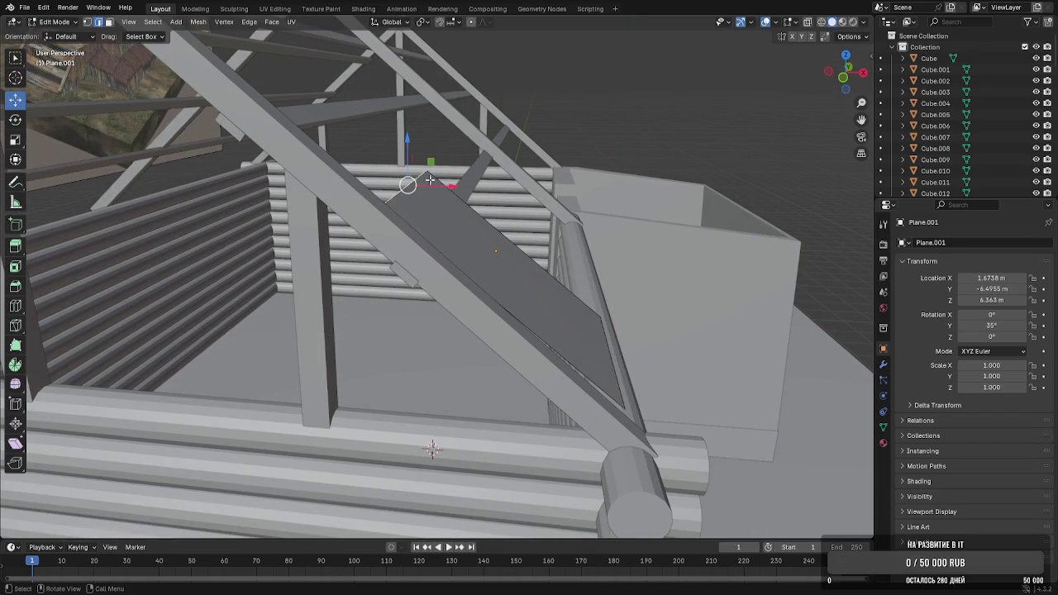
Raise the plane's top edge 0.78 m toward the ridge
middle_drag(399, 181, 351, 303)
key(g)
key(x)
key(y)
key(Escape)
click(345, 300)
key(g)
key(z)
click(339, 294)
Return to Object Mode and inspect the roof panel from above
middle_drag(339, 294, 432, 254)
key(g)
key(x)
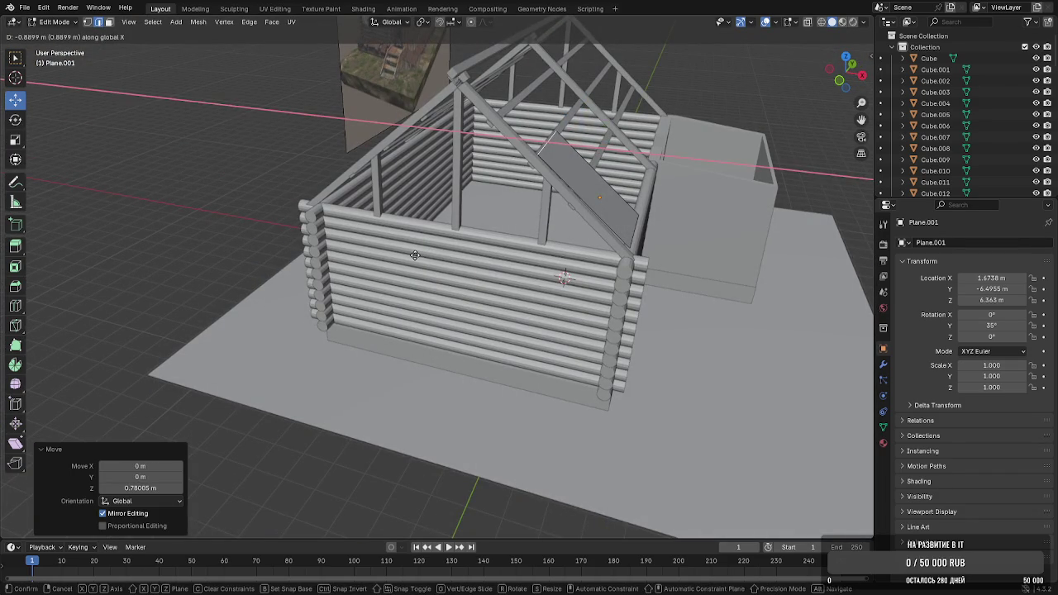
key(Escape)
key(Tab)
mouse_move(416, 255)
middle_down()
mouse_move(586, 206)
mouse_move(472, 213)
mouse_move(421, 229)
middle_up()
scroll(304, 206, up, 3)
middle_drag(304, 206, 384, 224)
Slide the roof panel along Y and place a trial copy 2.539 m beside it
key(g)
key(x)
key(y)
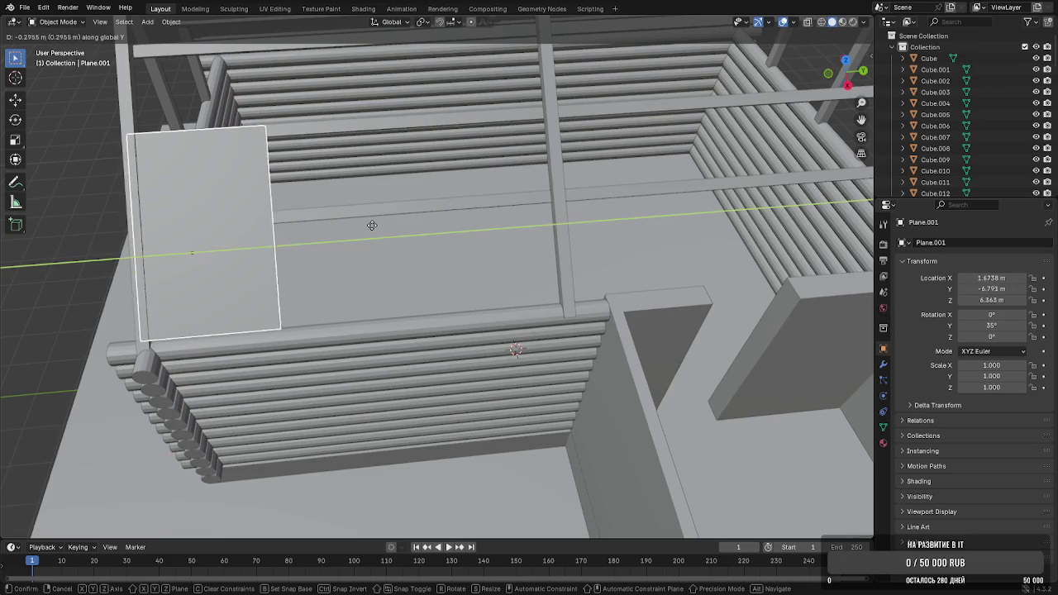
click(376, 224)
key(shift+d)
key(x)
key(y)
click(519, 206)
Tilt the copied panel slightly on X and raise it
key(r)
key(x)
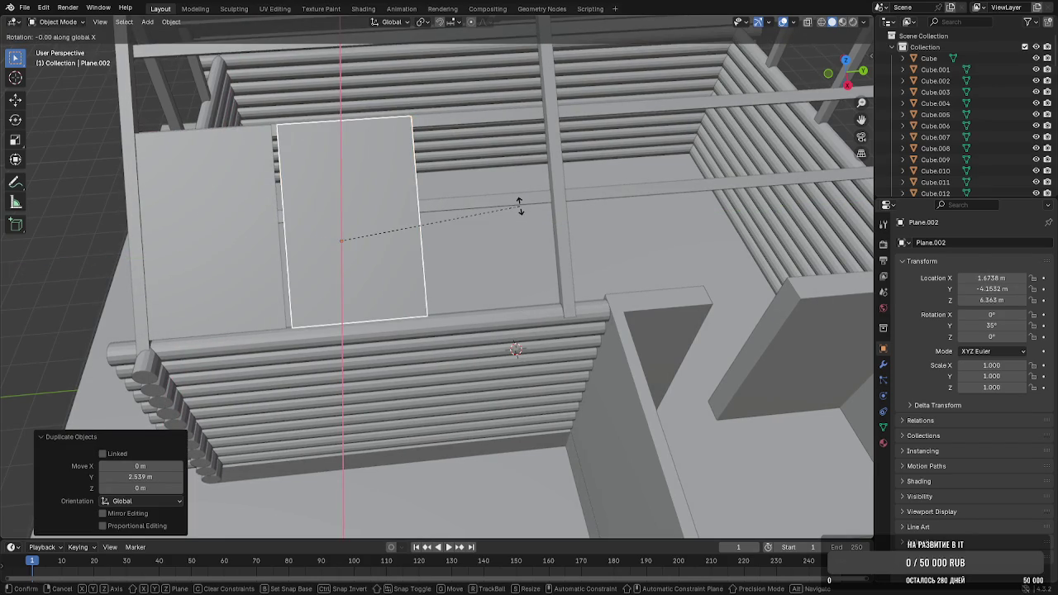
click(520, 201)
mouse_move(436, 200)
middle_down()
mouse_move(433, 176)
mouse_move(480, 160)
mouse_move(468, 229)
mouse_move(421, 279)
middle_up()
key(g)
key(z)
click(437, 170)
scroll(569, 166, up, 5)
mouse_move(569, 165)
middle_down()
mouse_move(378, 292)
mouse_move(466, 300)
mouse_move(524, 191)
mouse_move(500, 252)
mouse_move(567, 263)
mouse_move(489, 267)
mouse_move(519, 248)
middle_up()
Adjust the first panel's vertices so its edge sits flush on the rafter
click(519, 248)
key(Tab)
mouse_move(524, 209)
middle_down()
mouse_move(636, 265)
mouse_move(701, 163)
middle_up()
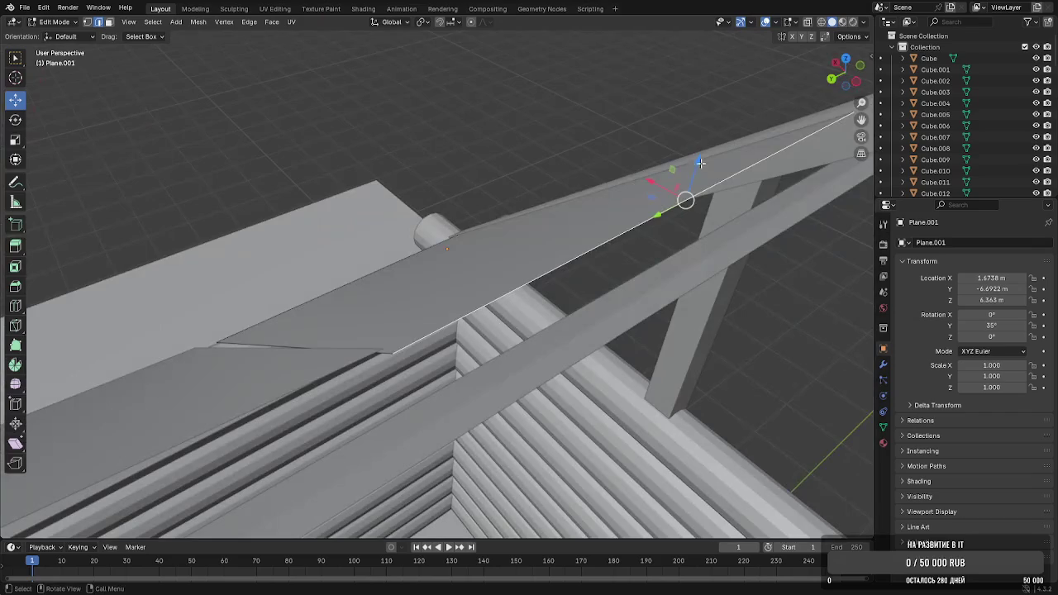
drag(701, 163, 701, 188)
mouse_move(701, 188)
middle_down()
mouse_move(708, 287)
mouse_move(413, 295)
mouse_move(398, 248)
middle_up()
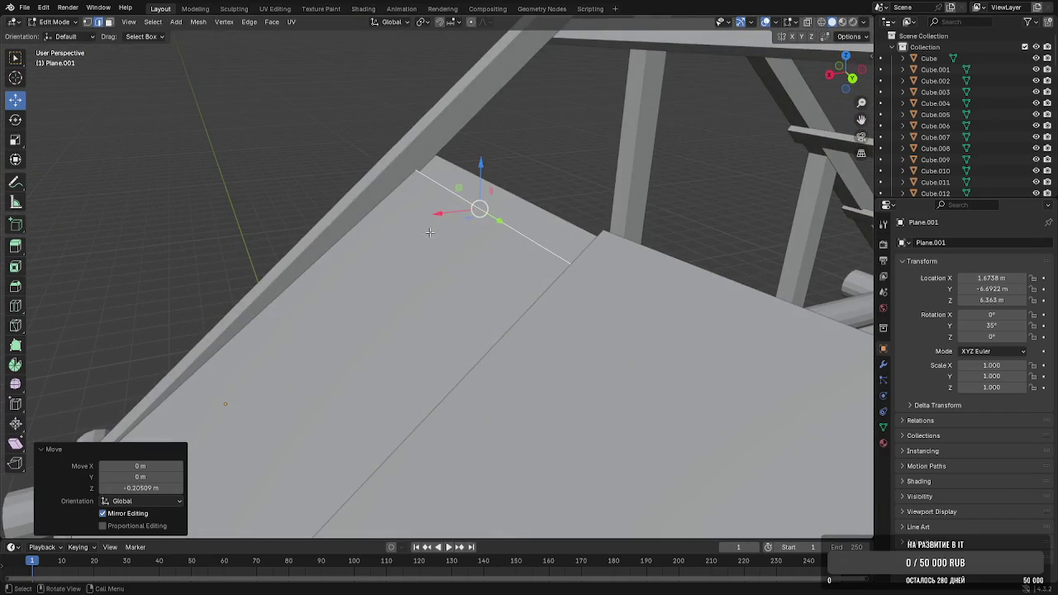
drag(443, 212, 456, 205)
drag(495, 165, 499, 154)
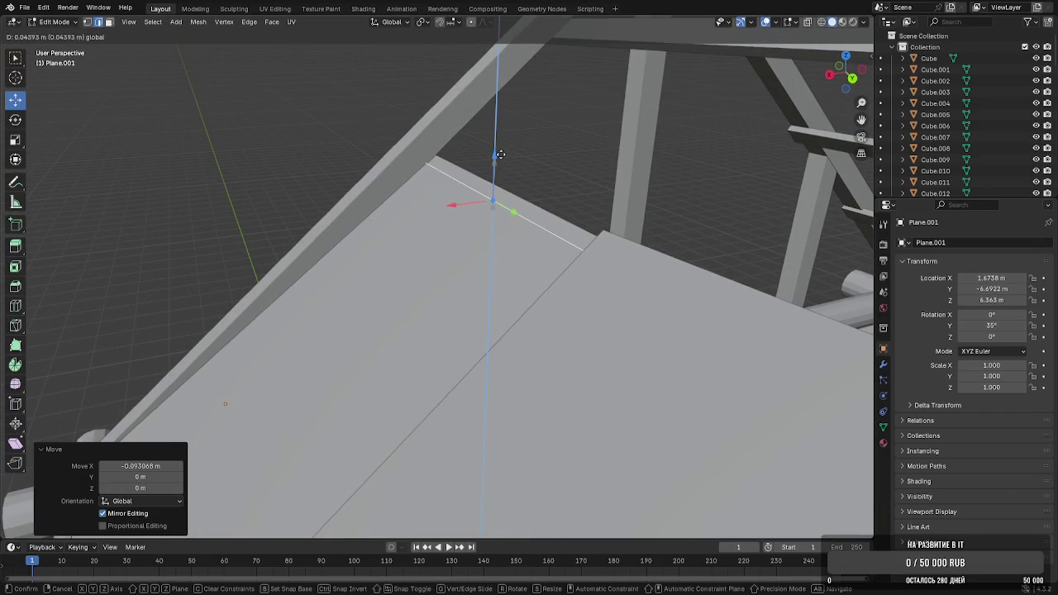
middle_drag(502, 155, 472, 224)
key(Tab)
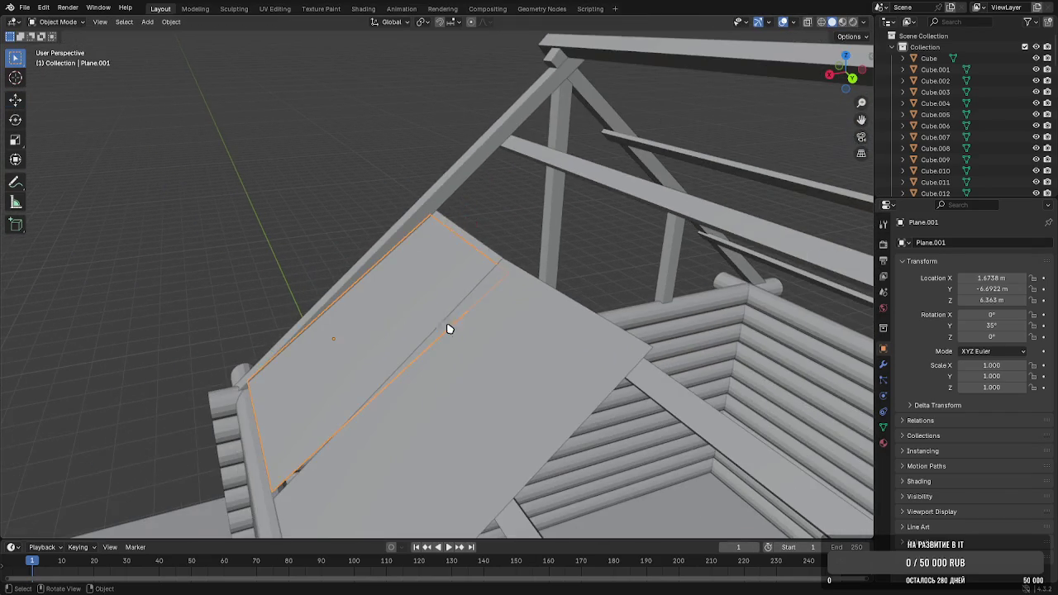
Delete the trial copy and duplicate the remaining roof panel
middle_drag(449, 323, 421, 284)
key(Delete)
click(386, 253)
mouse_move(385, 253)
middle_down()
mouse_move(380, 274)
mouse_move(350, 266)
mouse_move(474, 293)
mouse_move(394, 305)
middle_up()
key(shift+d)
Copy the roof panel along Y twice to lay a lower row of three gapped panels
key(x)
key(y)
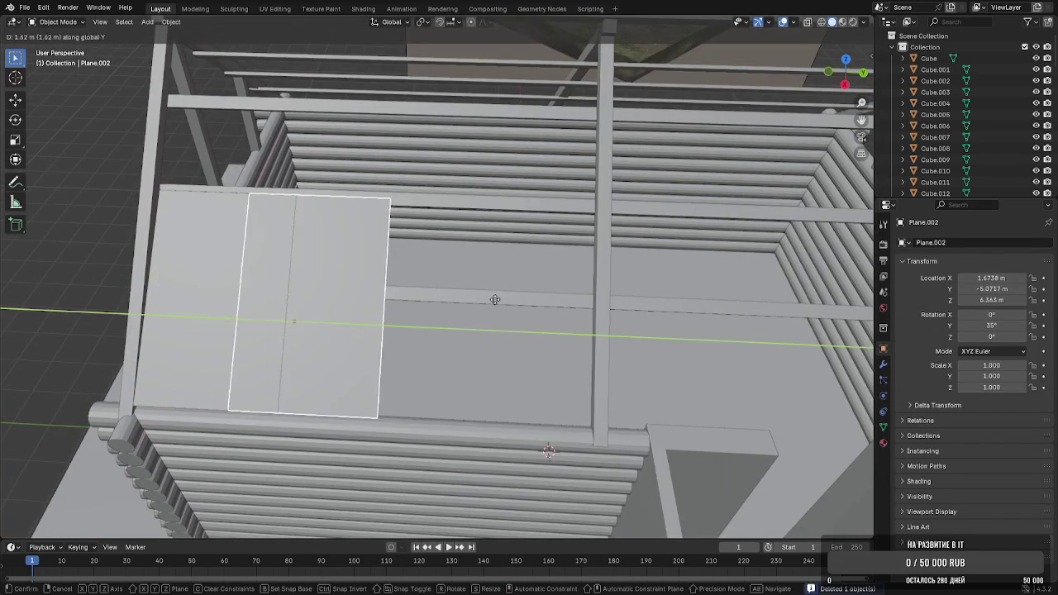
click(544, 290)
key(shift+d)
key(y)
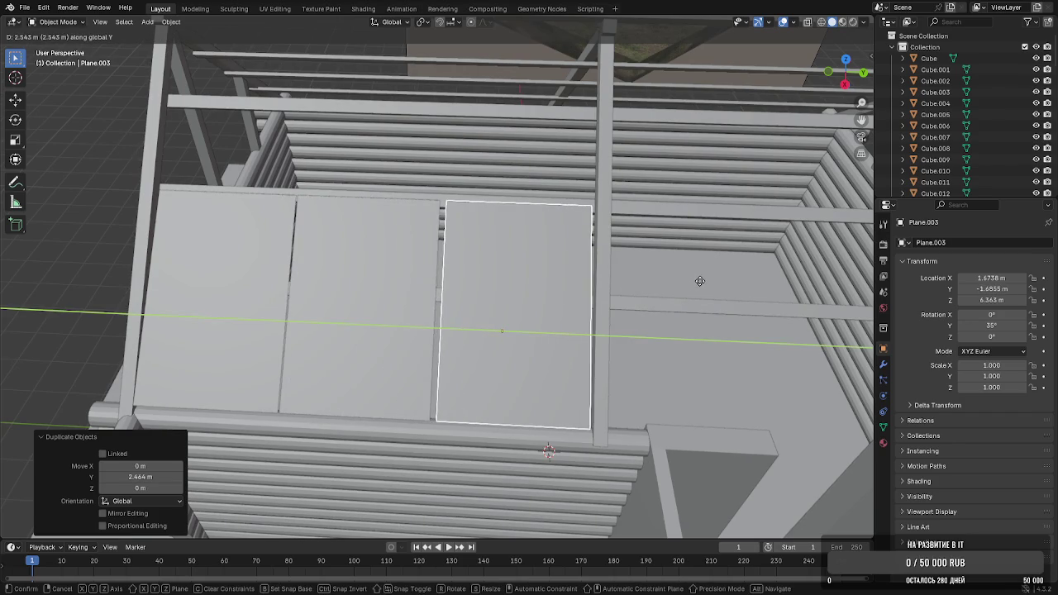
click(694, 283)
Select the panel row and duplicate it up the slope along X
shift+click(386, 293)
shift+click(236, 296)
mouse_move(236, 295)
middle_down()
mouse_move(267, 359)
mouse_move(250, 350)
middle_up()
key(shift+d)
key(x)
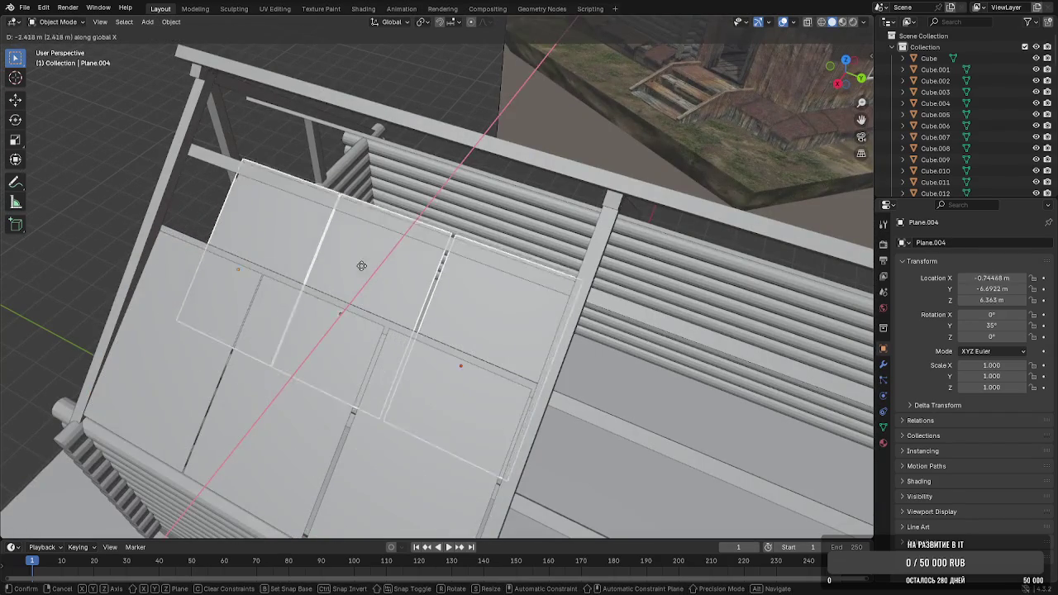
click(351, 265)
Raise the copied upper row along Z and shift it along X into place
key(g)
key(z)
click(388, 167)
middle_drag(406, 181, 351, 174)
key(g)
key(x)
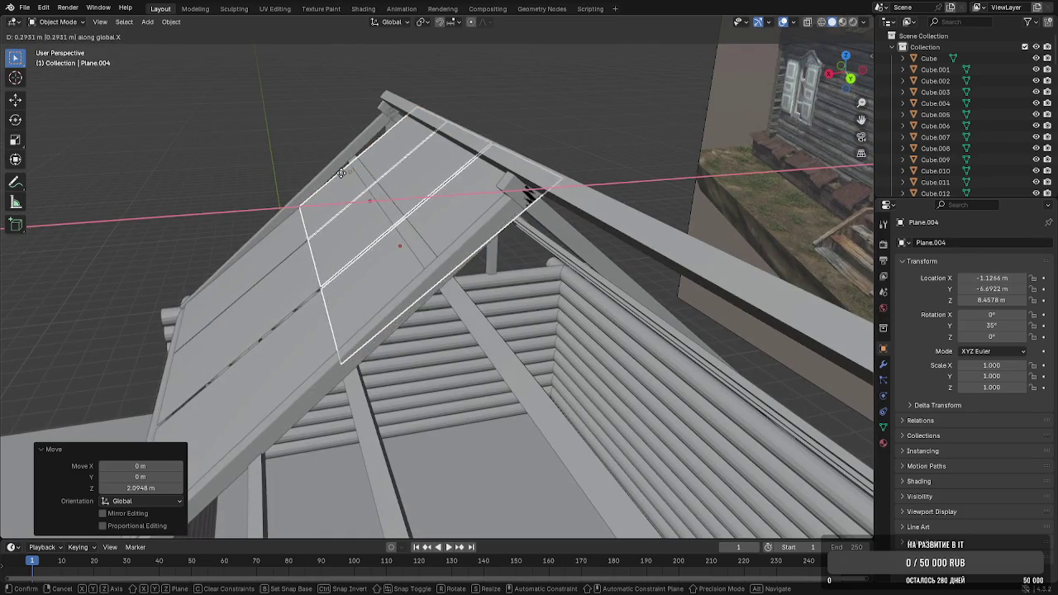
click(349, 178)
In Edit Mode, shift the upper panel geometry along X and Z
key(Tab)
key(Tab)
mouse_move(350, 170)
middle_down()
mouse_move(359, 177)
mouse_move(429, 132)
middle_up()
key(Tab)
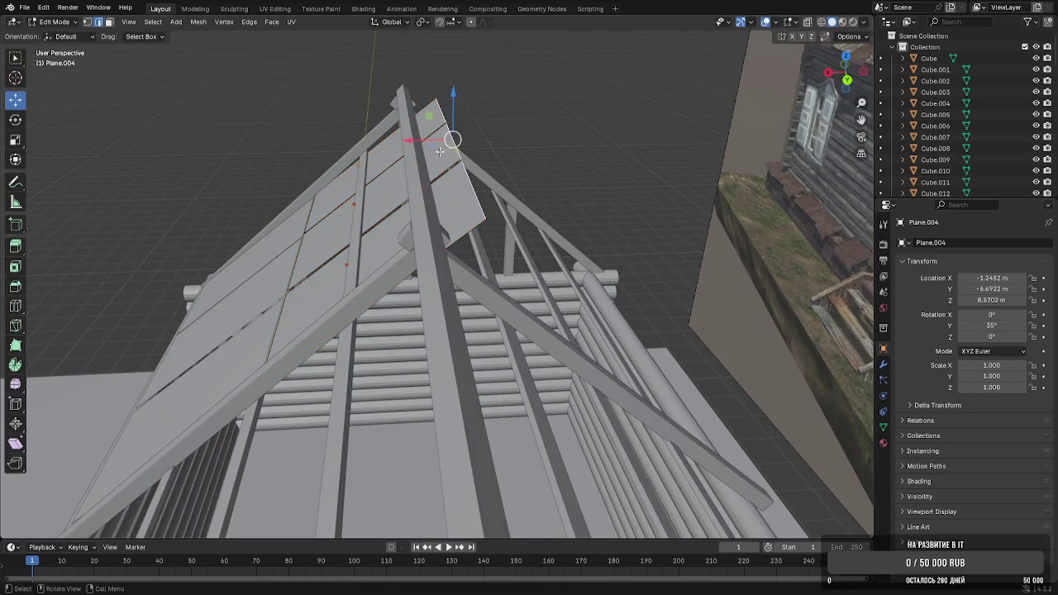
key(g)
key(x)
click(396, 100)
key(g)
key(z)
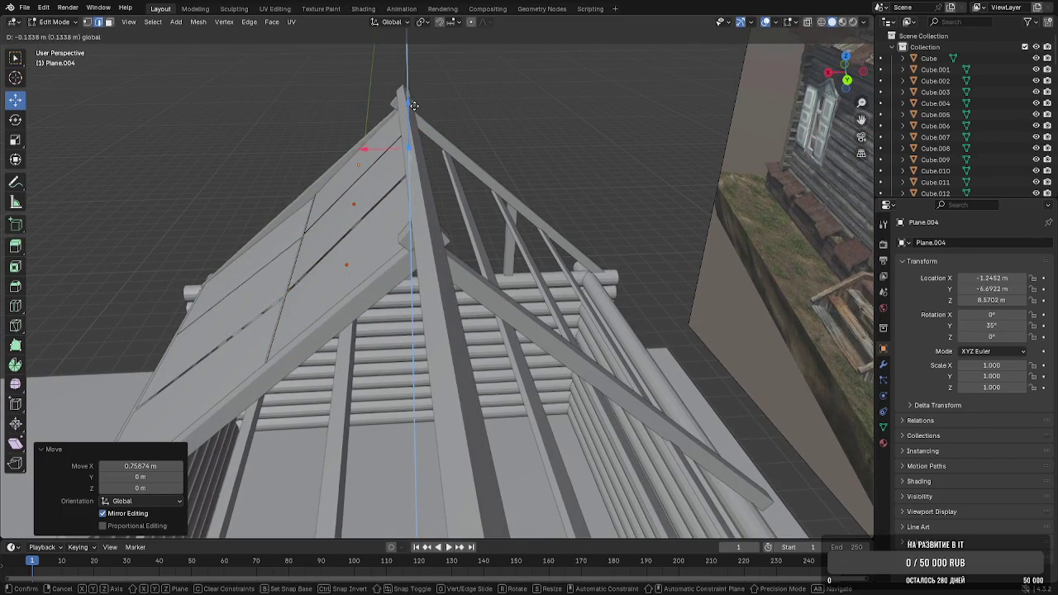
click(414, 104)
Raise the upper panel geometry toward the roof ridge and adjust it along X
middle_drag(413, 104, 472, 124)
scroll(472, 125, up, 3)
key(g)
key(x)
key(z)
click(319, 116)
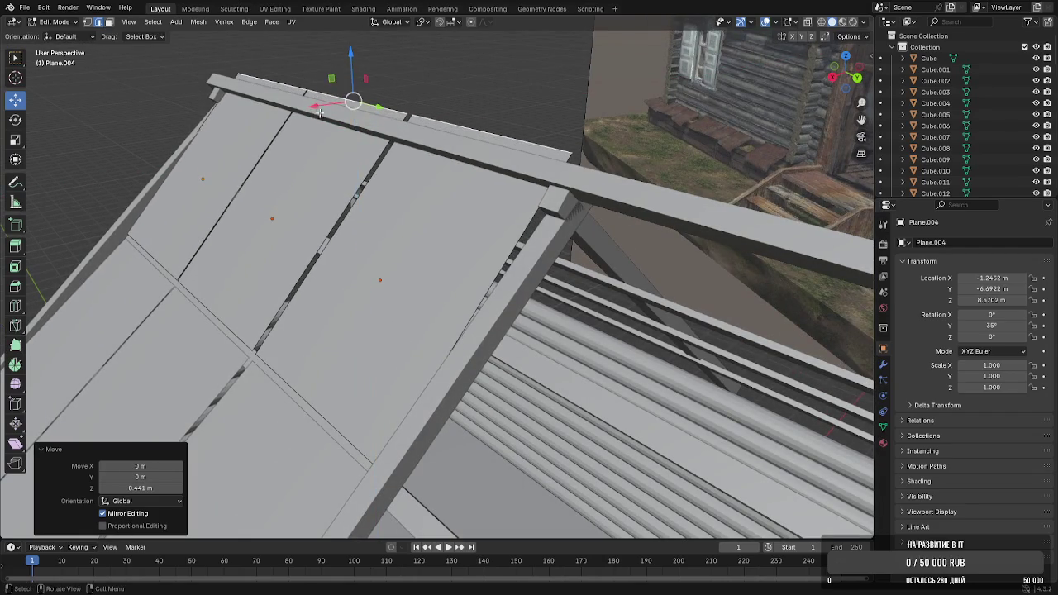
key(g)
key(x)
click(301, 121)
key(g)
key(z)
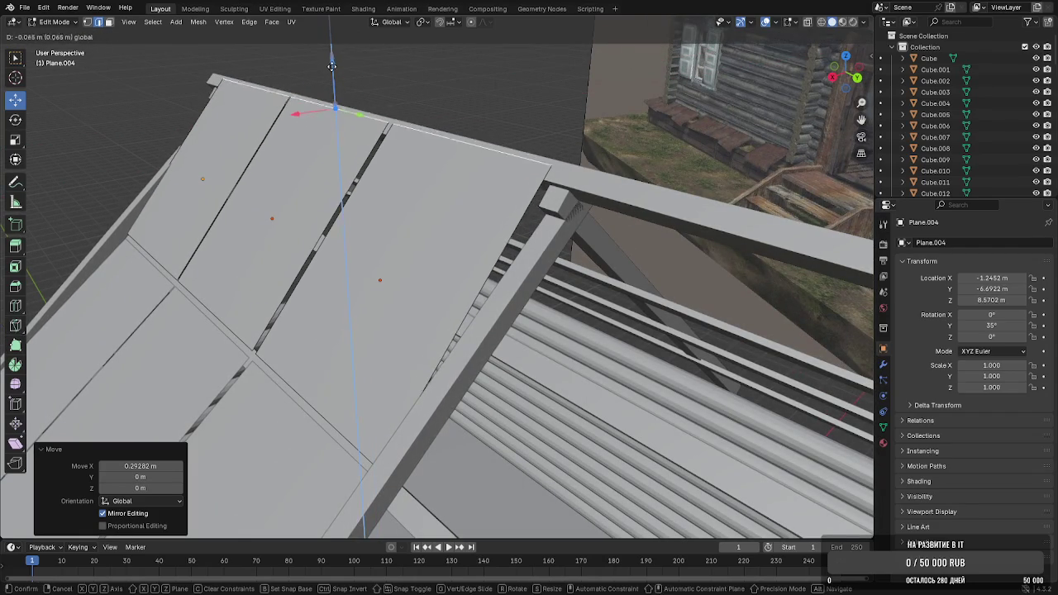
key(Escape)
Nudge the upper panel slightly along X and lower it a little, leaving Edit Mode
key(g)
key(x)
click(317, 92)
key(g)
key(z)
click(319, 106)
middle_drag(319, 106, 479, 116)
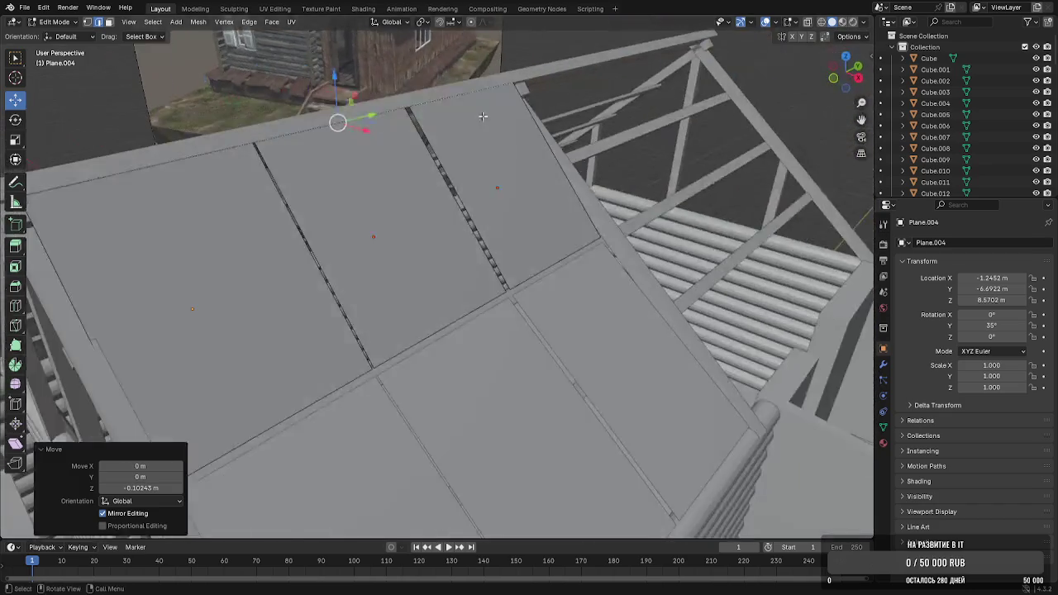
key(Tab)
scroll(436, 229, down, 5)
Delete the unwanted roof panel to leave an opening, and select two remaining panels
key(Delete)
middle_drag(586, 221, 330, 259)
click(310, 250)
shift+click(246, 240)
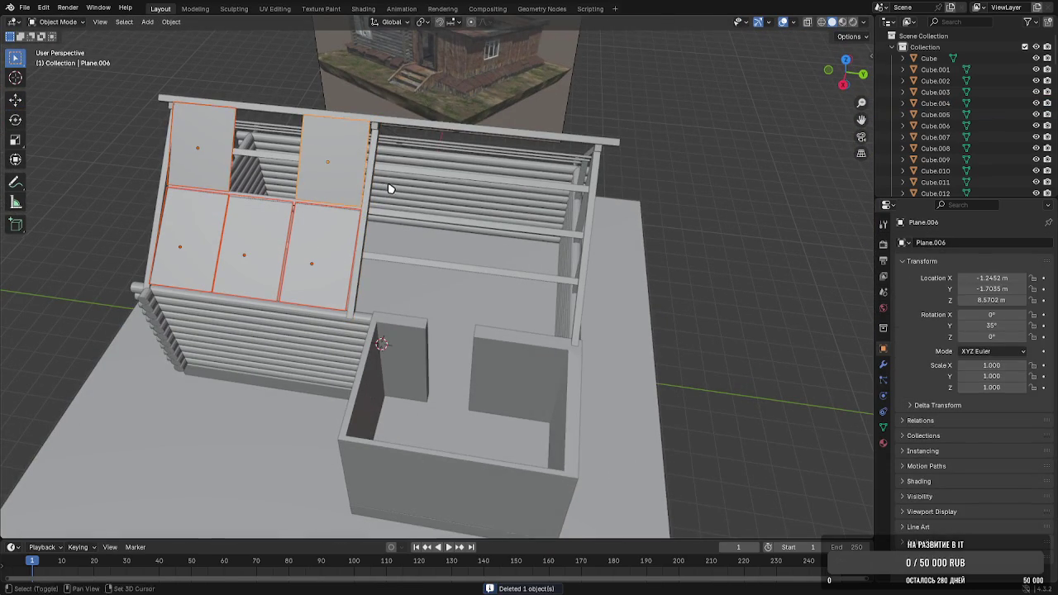
In Edit Mode, slide two panel faces along the roof's length
shift+middle_drag(391, 189, 339, 197)
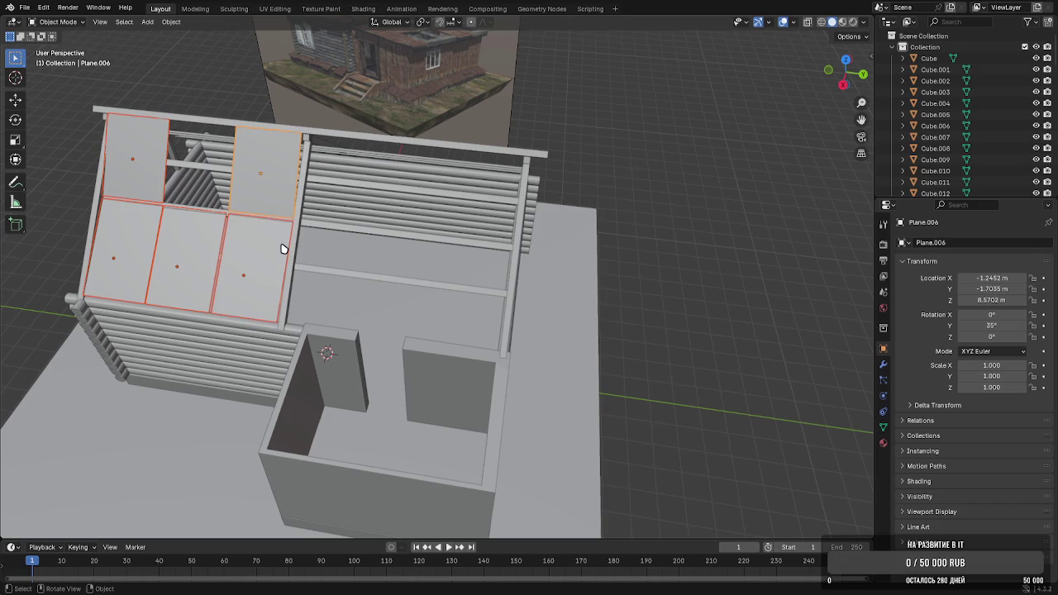
key(Tab)
click(295, 203)
shift+click(281, 232)
drag(299, 223, 323, 222)
key(2)
click(293, 216)
key(Tab)
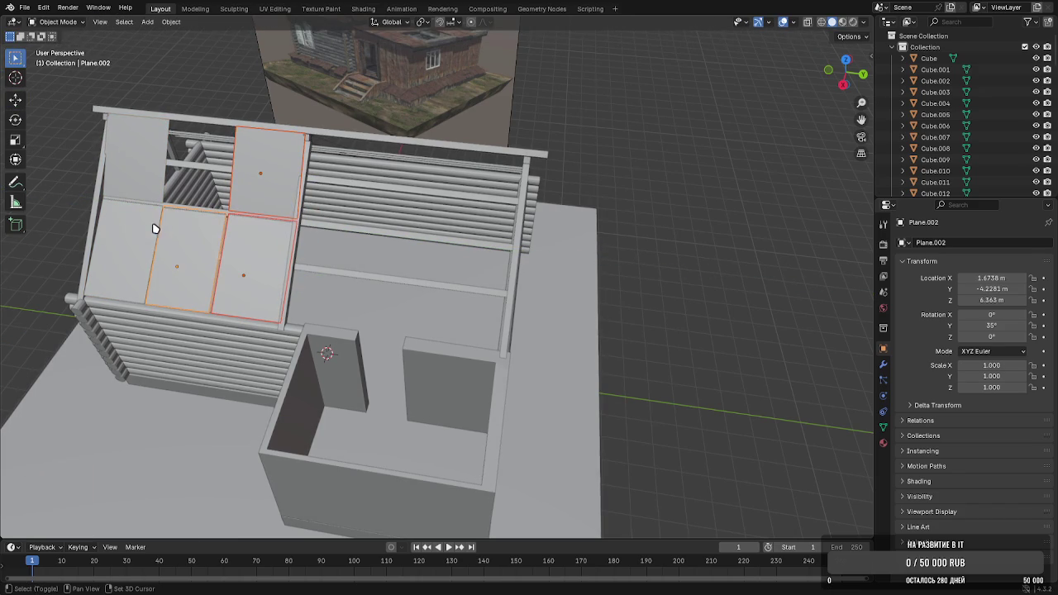
Copy the selected panels along Y, plus one more copy into the upper row
key(shift+d)
key(y)
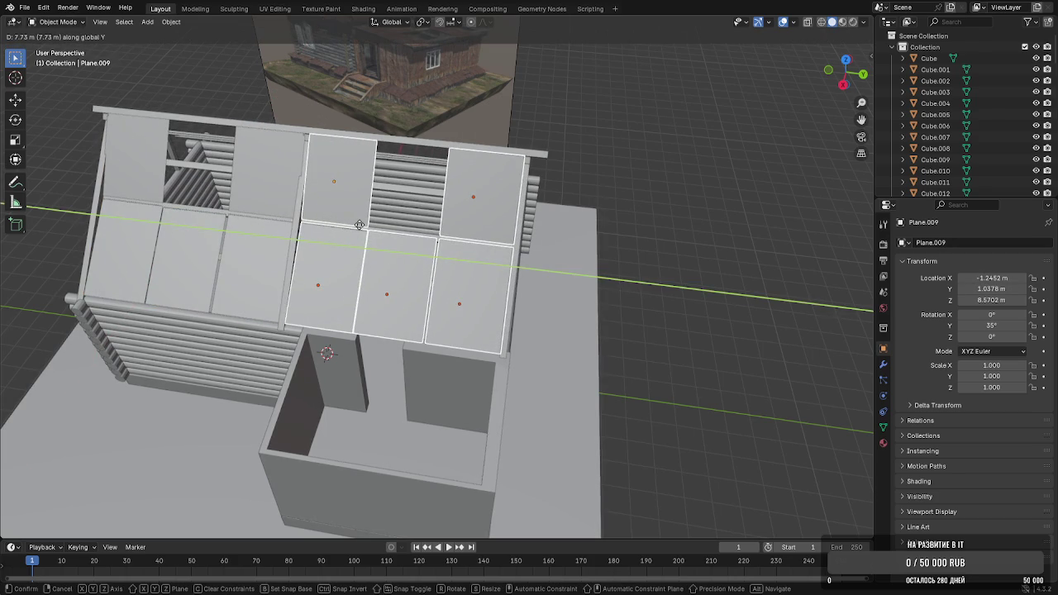
click(359, 225)
click(394, 266)
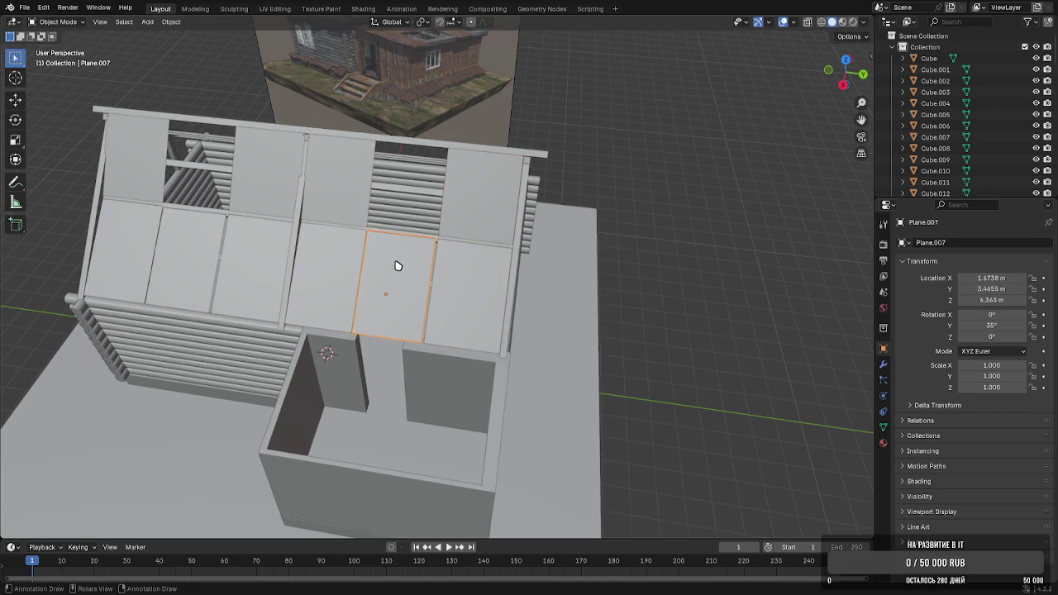
key(shift+d)
key(y)
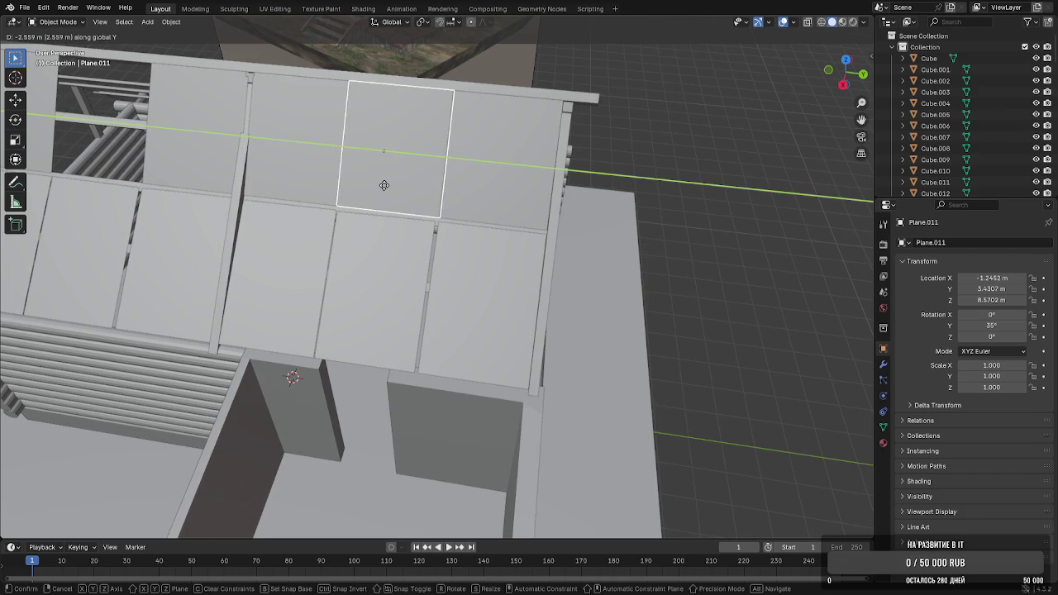
click(384, 185)
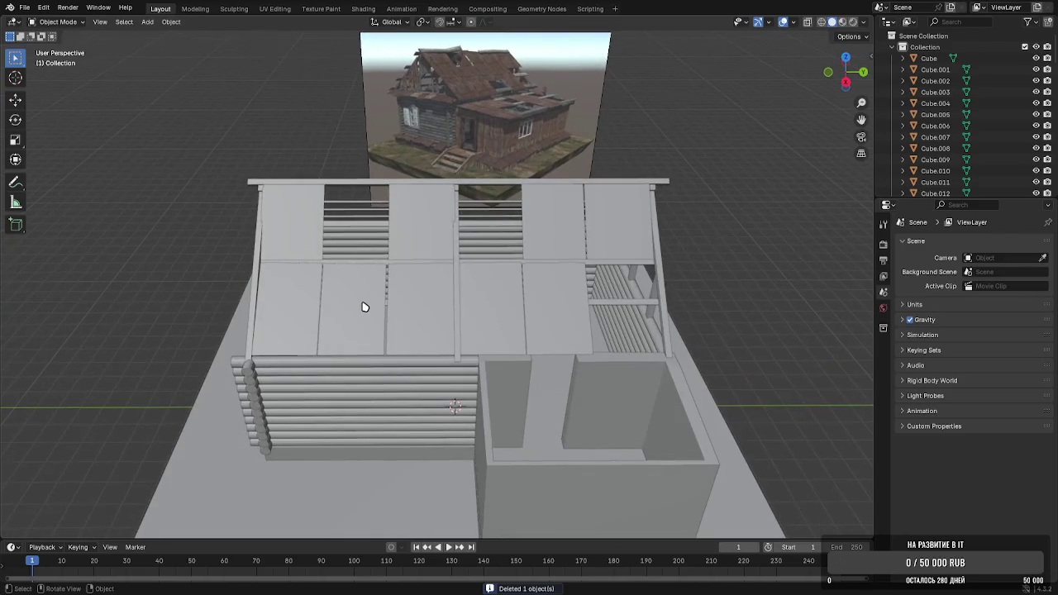
Delete one lower-row panel to leave an opening, then select the finished panels
click(365, 307)
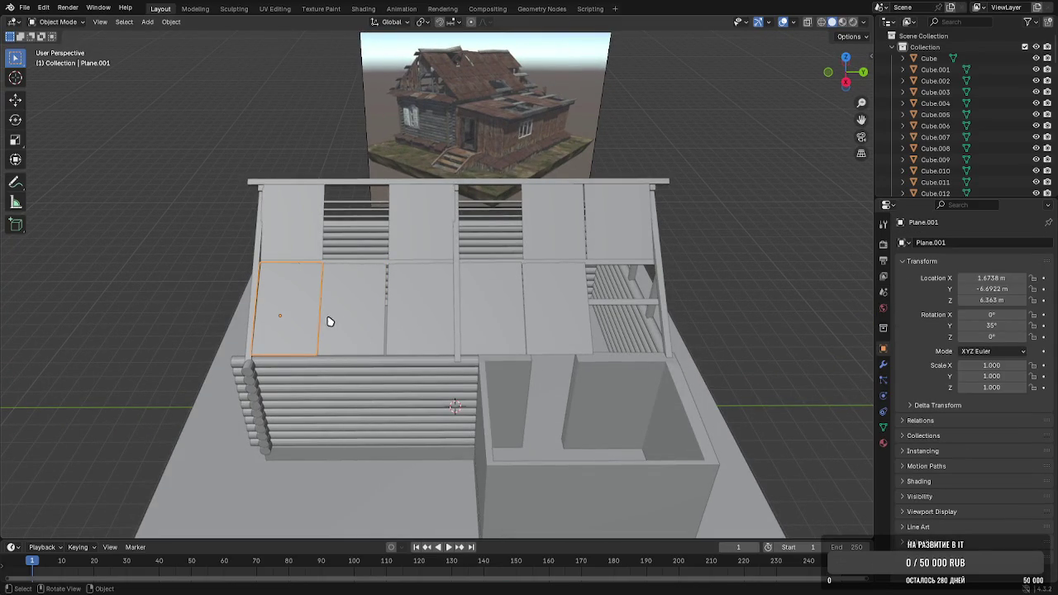
key(Delete)
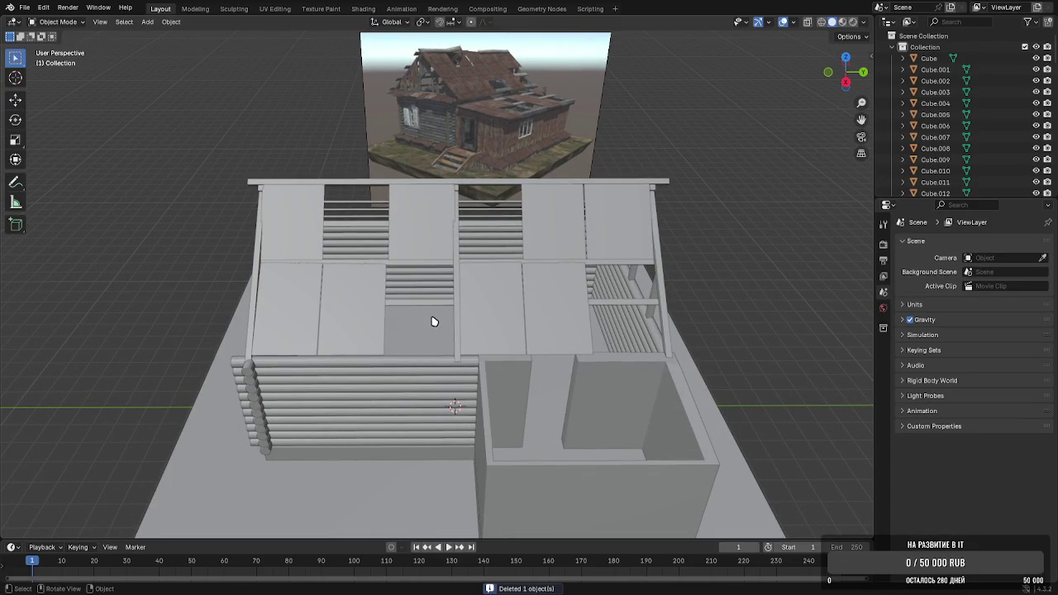
click(401, 245)
shift+click(338, 294)
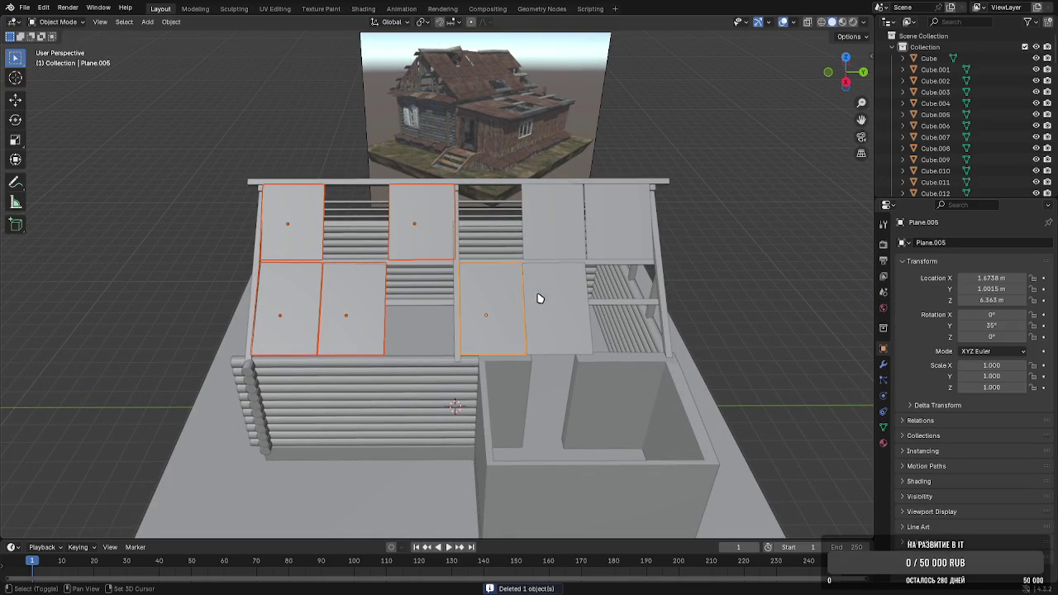
Duplicate the selected roof panels and rotate the copies -180° around Z
middle_drag(549, 259, 581, 267)
key(shift+d)
key(r)
key(z)
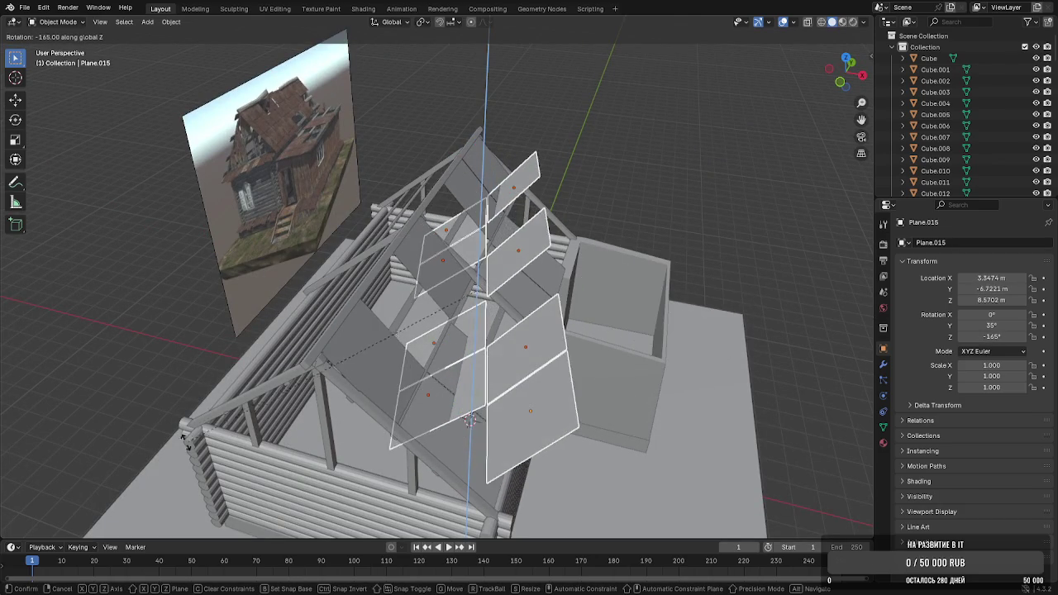
click(119, 385)
Move the rotated copies across to the far slope along X and along the roof on Y
middle_drag(284, 387, 463, 393)
key(g)
key(x)
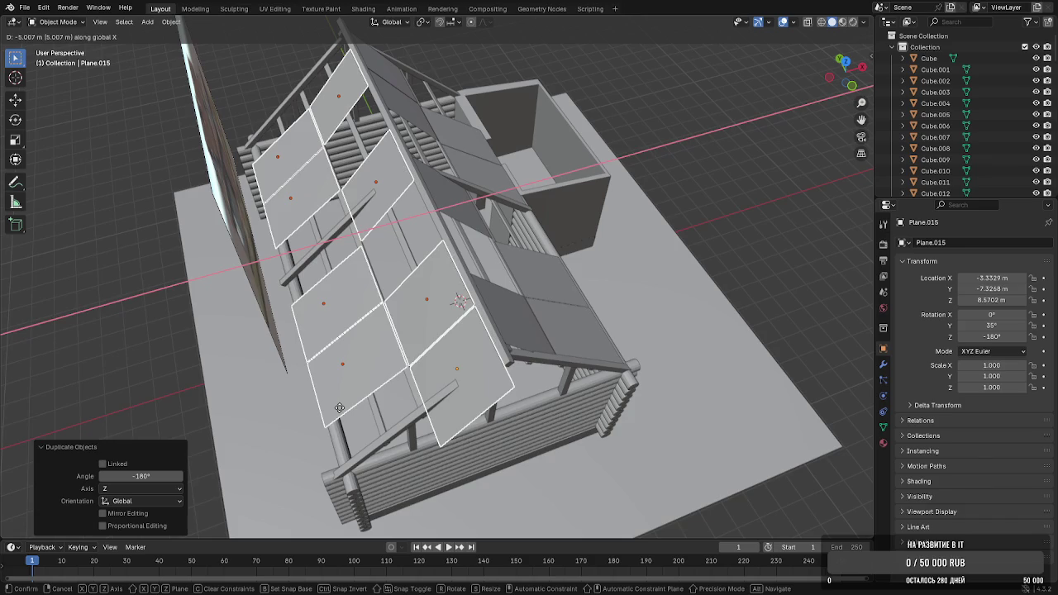
click(337, 403)
key(g)
key(y)
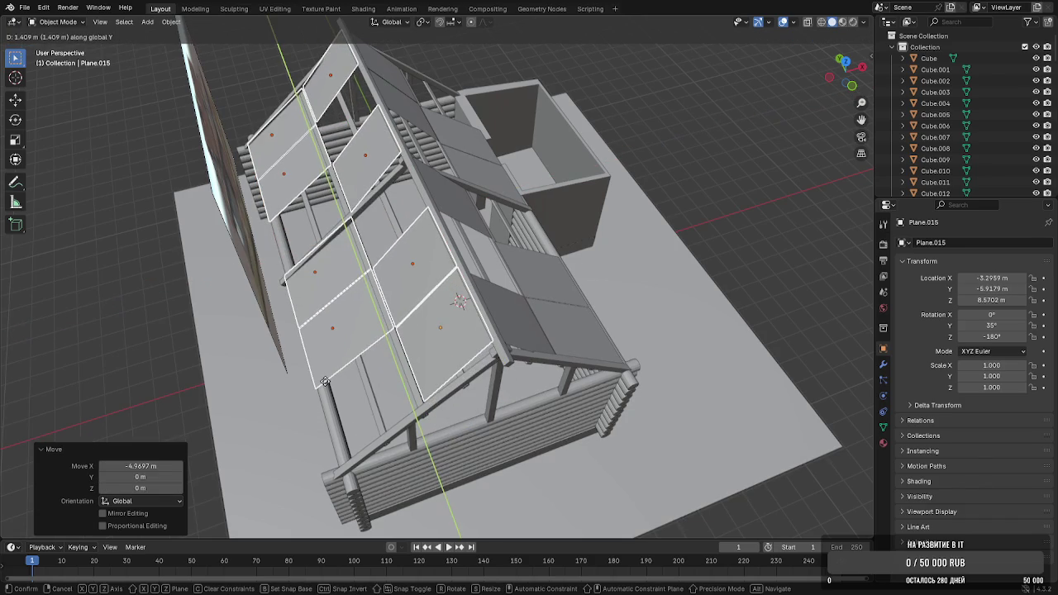
click(327, 381)
Nudge the copied panels along X and lower them onto the rafters
mouse_move(338, 378)
middle_down()
mouse_move(350, 345)
mouse_move(329, 338)
middle_up()
key(g)
key(x)
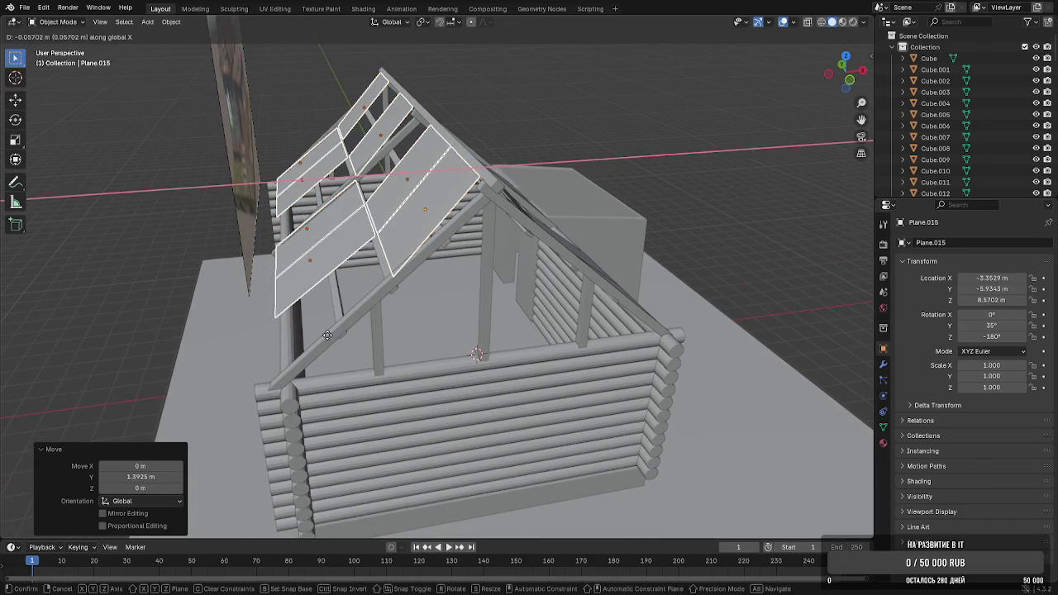
click(328, 338)
key(g)
key(z)
click(327, 337)
key(g)
key(Escape)
Give the far-slope panels a final small X nudge so they sit at Z 8.5174 m
mouse_move(328, 338)
middle_down()
mouse_move(350, 330)
mouse_move(374, 291)
mouse_move(378, 330)
middle_up()
key(g)
key(z)
key(x)
click(377, 331)
key(g)
key(z)
key(Escape)
mouse_move(723, 231)
middle_down()
mouse_move(605, 272)
mouse_move(615, 281)
mouse_move(621, 243)
mouse_move(534, 260)
mouse_move(438, 300)
middle_up()
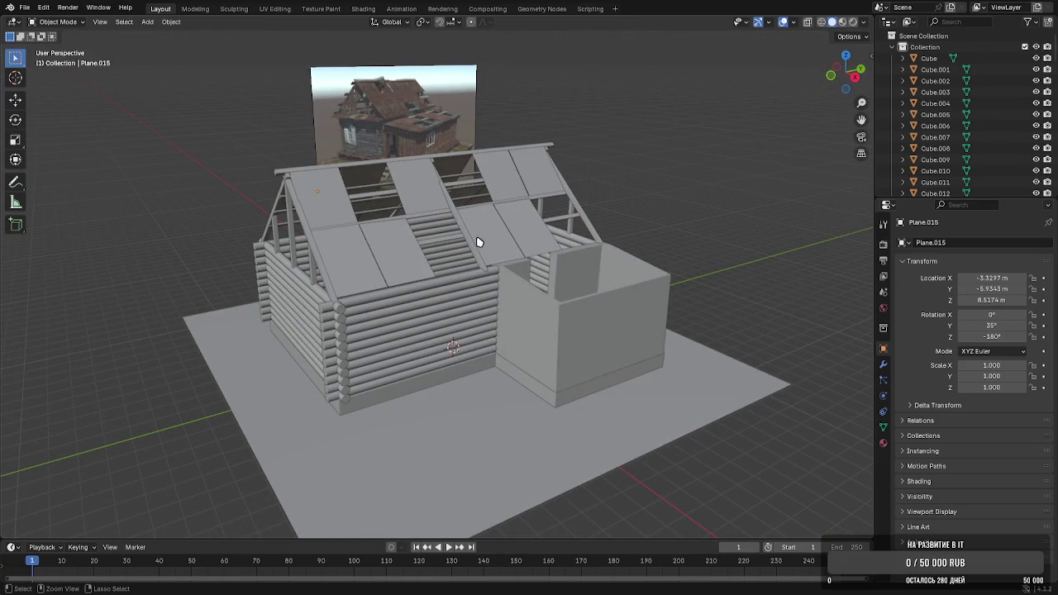
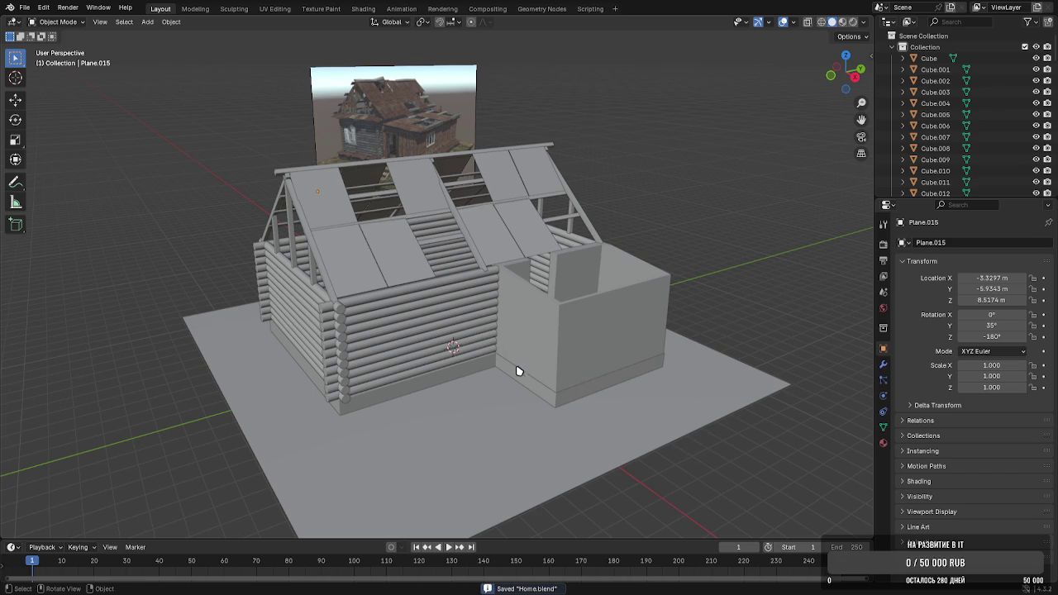
Duplicate a main-roof plank and slide the copy along X over the annex
scroll(537, 387, up, 2)
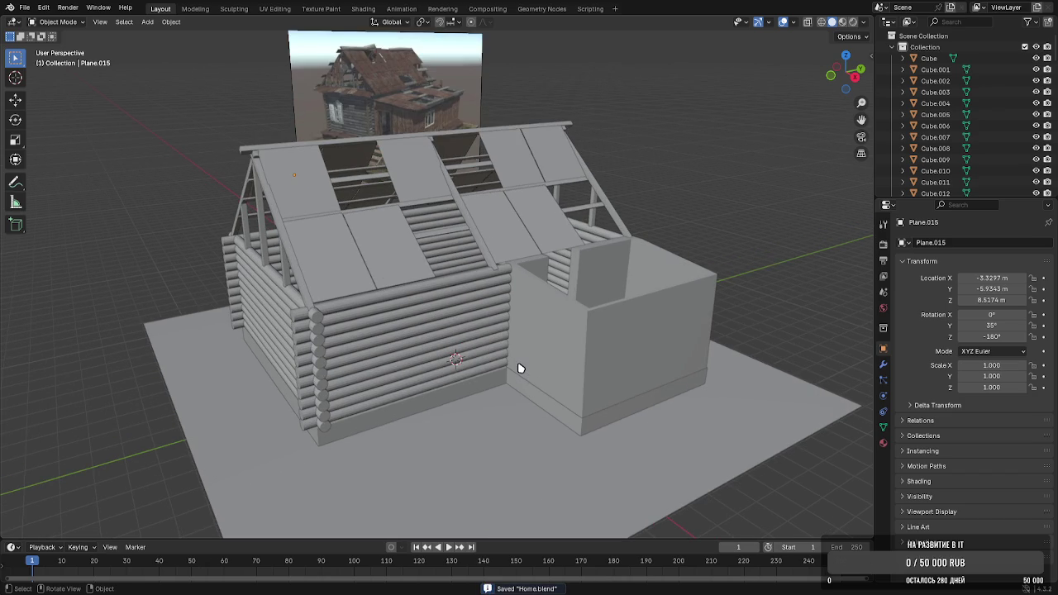
scroll(545, 267, up, 3)
scroll(540, 314, up, 2)
mouse_move(541, 314)
middle_down()
mouse_move(416, 375)
mouse_move(348, 374)
mouse_move(345, 248)
middle_up()
click(348, 243)
key(shift+d)
key(x)
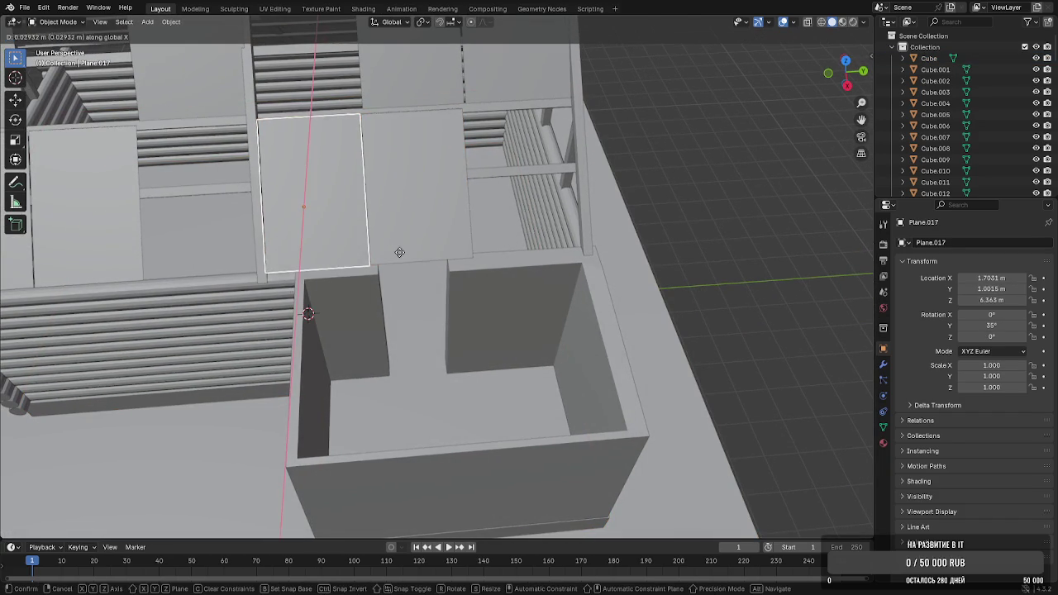
click(300, 313)
mouse_move(300, 312)
middle_down()
mouse_move(290, 345)
mouse_move(282, 319)
middle_up()
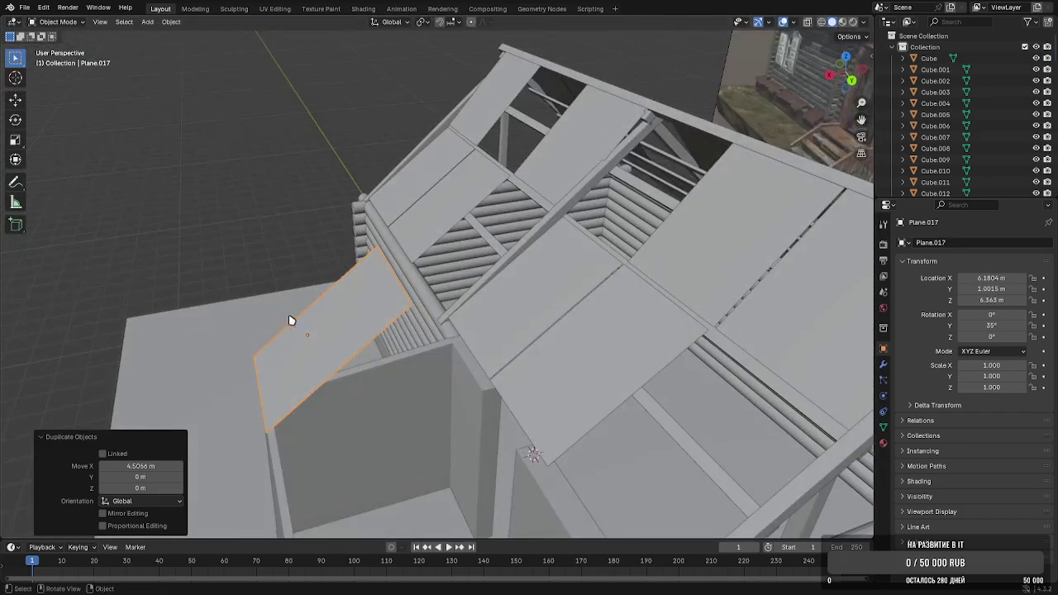
Rotate the copied plank on Y to lie flat and lower it onto the annex top
key(r)
key(x)
key(y)
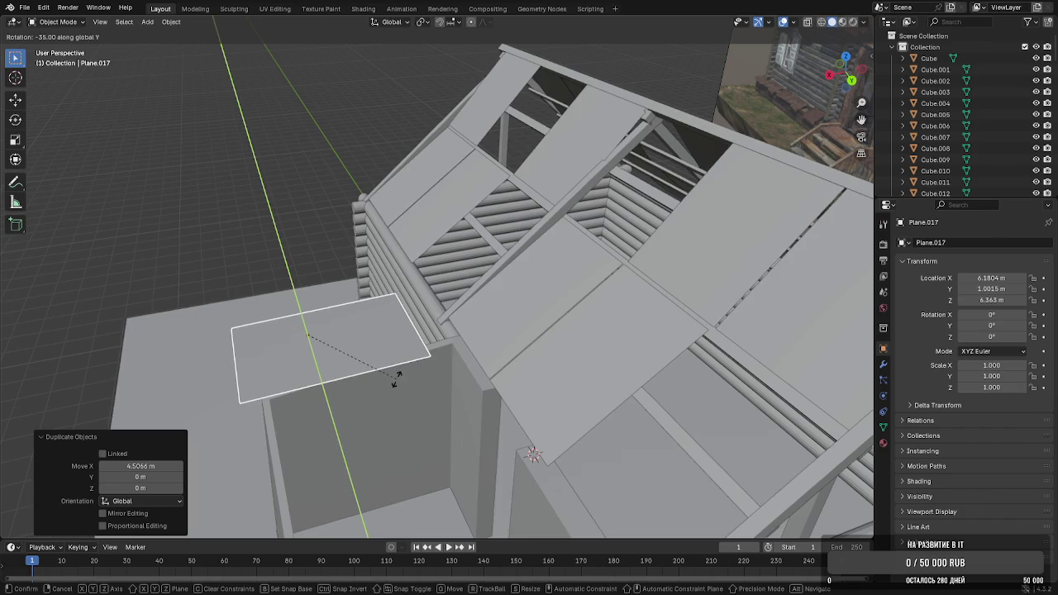
click(396, 373)
middle_drag(390, 371, 373, 335)
key(g)
key(z)
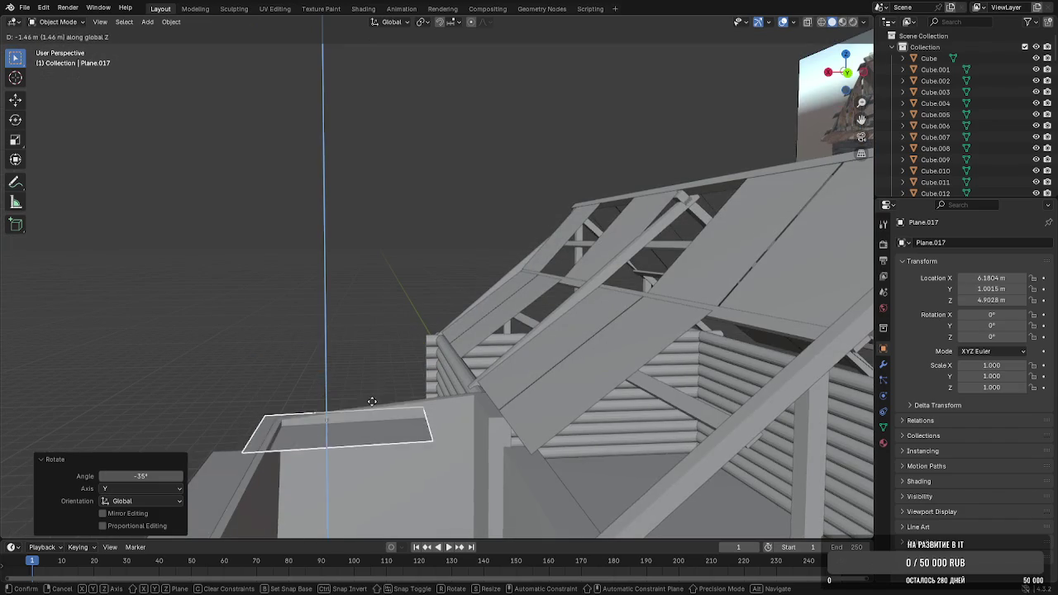
click(367, 394)
mouse_move(367, 395)
middle_down()
mouse_move(510, 345)
mouse_move(447, 378)
mouse_move(452, 393)
mouse_move(430, 444)
mouse_move(456, 311)
middle_up()
scroll(425, 194, up, 5)
In Edit Mode, stretch the plank's edges sideways, up about 0.35 m and across the annex depth
key(Tab)
drag(312, 242, 438, 207)
drag(446, 169, 462, 136)
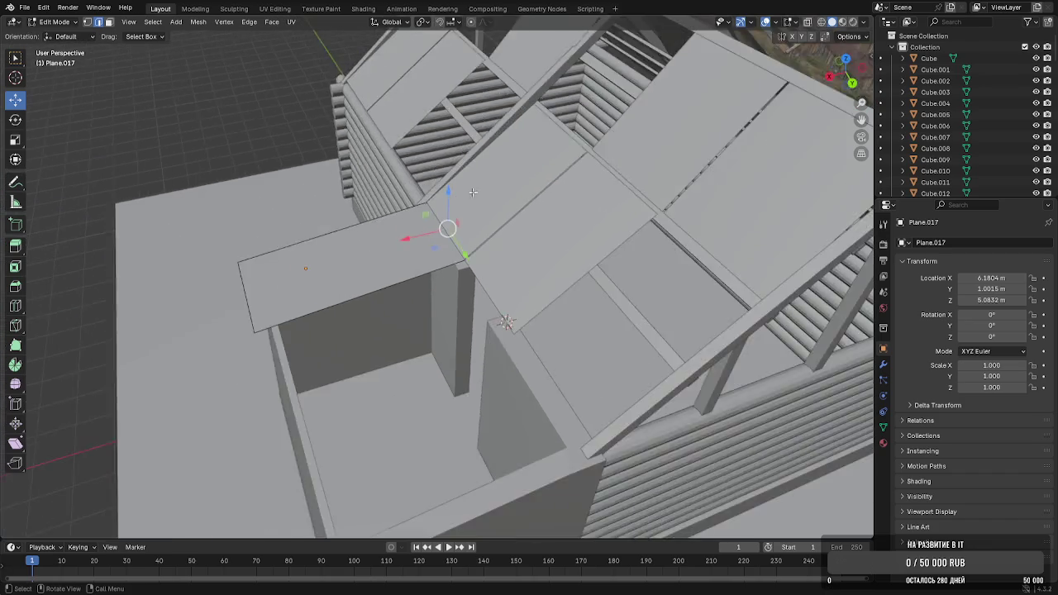
mouse_move(461, 175)
middle_down()
mouse_move(537, 211)
mouse_move(422, 224)
middle_up()
drag(465, 268, 742, 242)
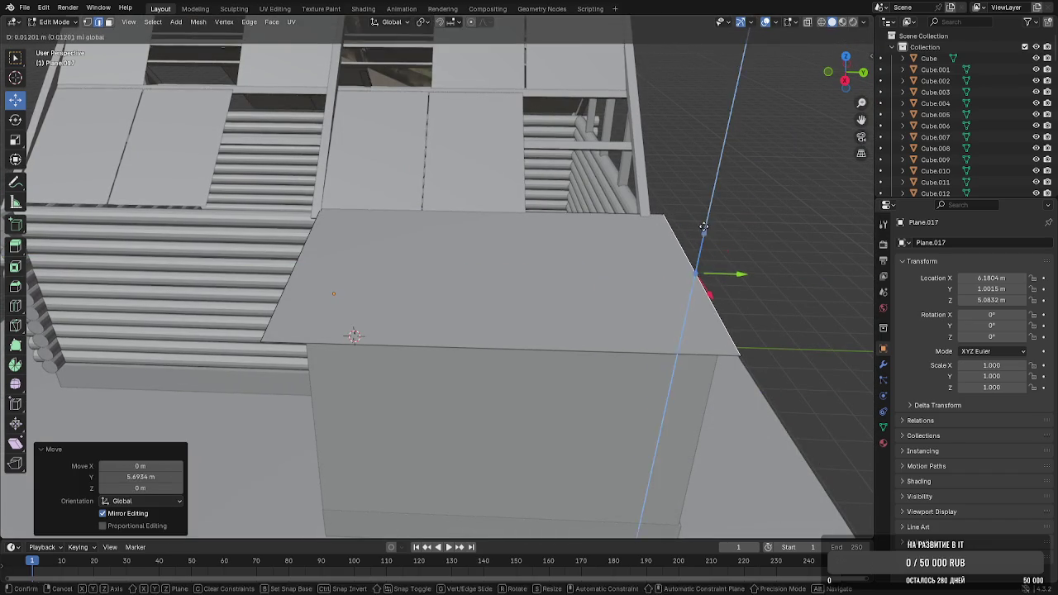
key(Tab)
Lower the roof slab's edge slightly in Edit Mode to fit the annex
mouse_move(820, 226)
middle_down()
mouse_move(634, 243)
mouse_move(503, 220)
mouse_move(713, 232)
middle_up()
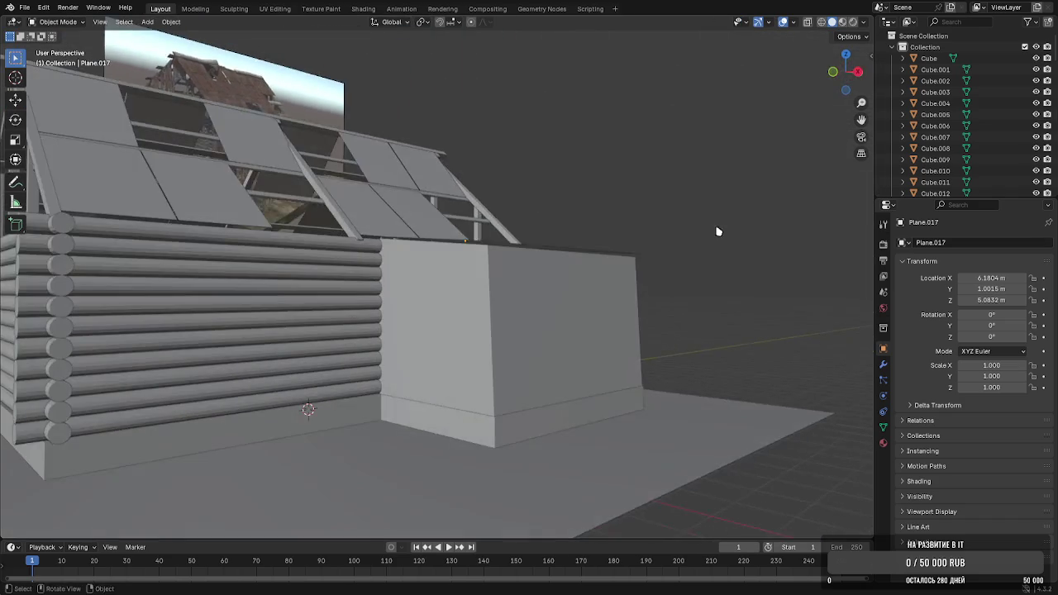
scroll(716, 243, up, 2)
scroll(686, 237, up, 2)
middle_drag(615, 242, 643, 245)
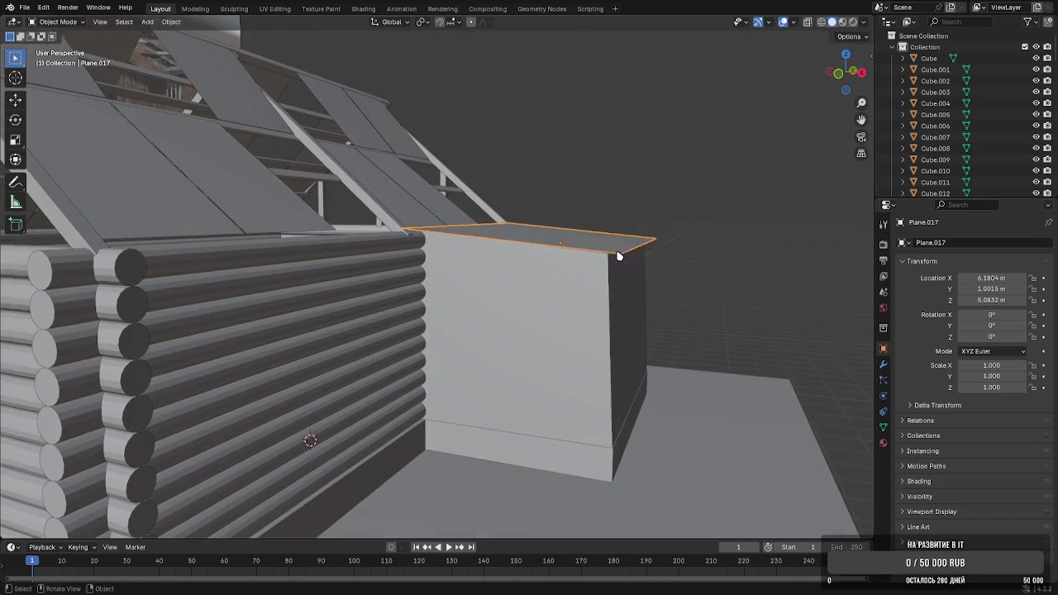
key(Tab)
drag(646, 205, 648, 209)
key(Tab)
Orbit out to view the whole house with the new annex roof from above
mouse_move(697, 206)
middle_down()
mouse_move(550, 276)
mouse_move(499, 318)
mouse_move(391, 309)
middle_up()
scroll(394, 331, down, 3)
middle_drag(430, 372, 447, 289)
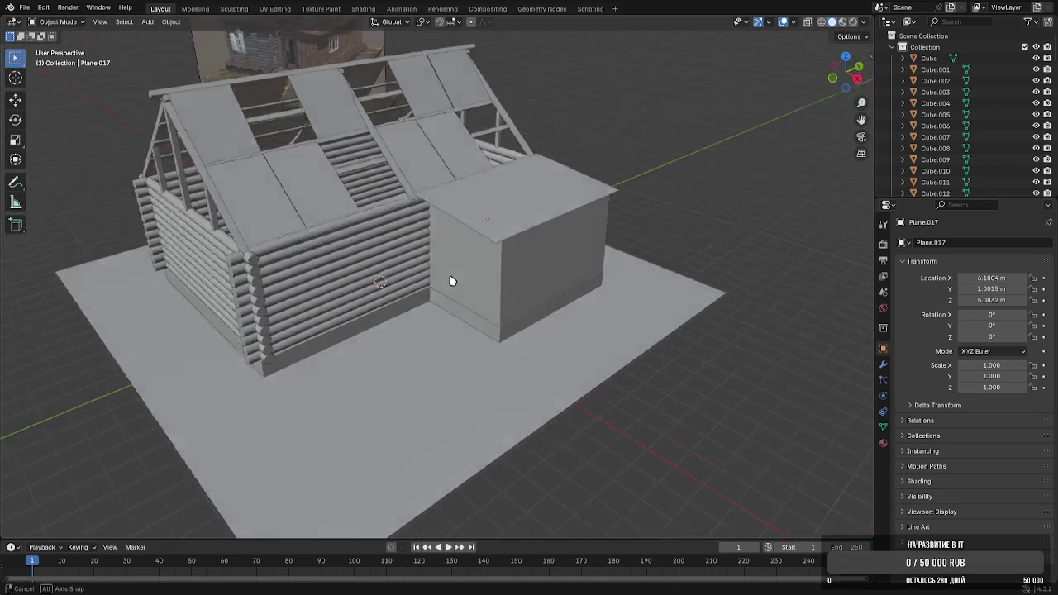
scroll(438, 281, up, 2)
scroll(438, 281, up, 3)
click(148, 22)
click(149, 23)
Add a cube and position it in the annex wall, raised to about 1.94 m
click(149, 23)
click(261, 47)
middle_drag(307, 101, 385, 196)
key(g)
key(x)
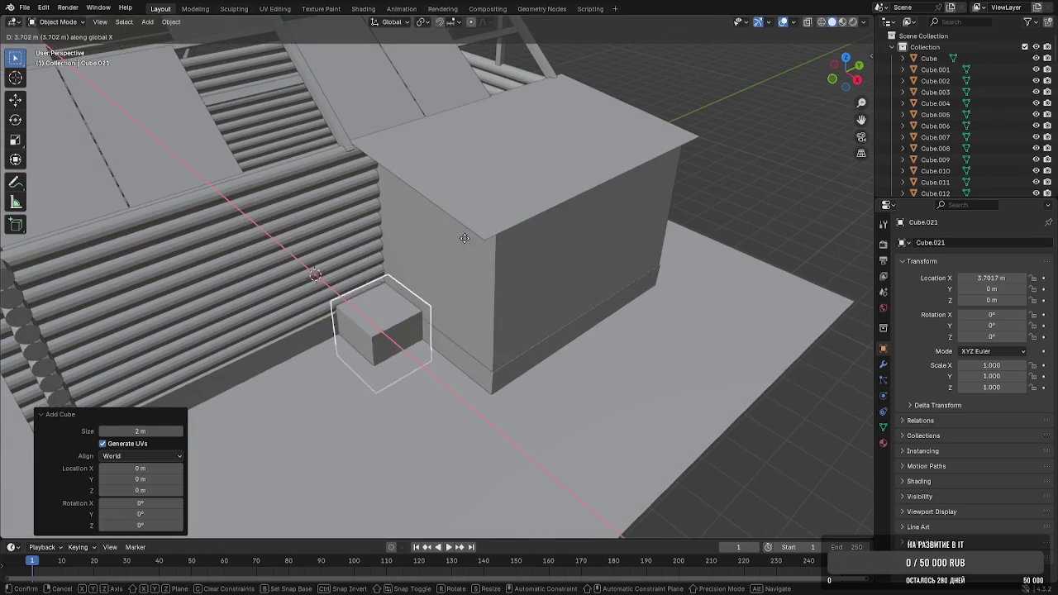
click(462, 237)
key(g)
key(y)
click(515, 255)
key(g)
key(z)
click(519, 204)
middle_drag(519, 204, 576, 155)
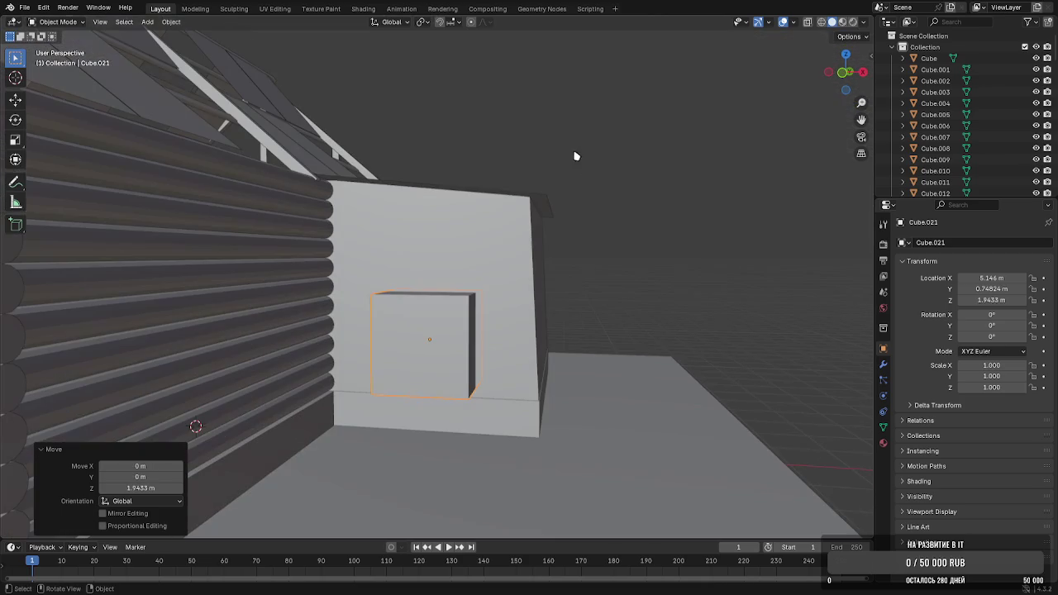
Narrow the cube along X to door width and adjust its height
key(s)
key(x)
click(561, 253)
mouse_move(560, 253)
middle_down()
mouse_move(559, 236)
mouse_move(437, 295)
middle_up()
key(g)
key(z)
click(559, 238)
Raise the cube's top face in Edit Mode to make a tall door shape
key(Tab)
click(437, 243)
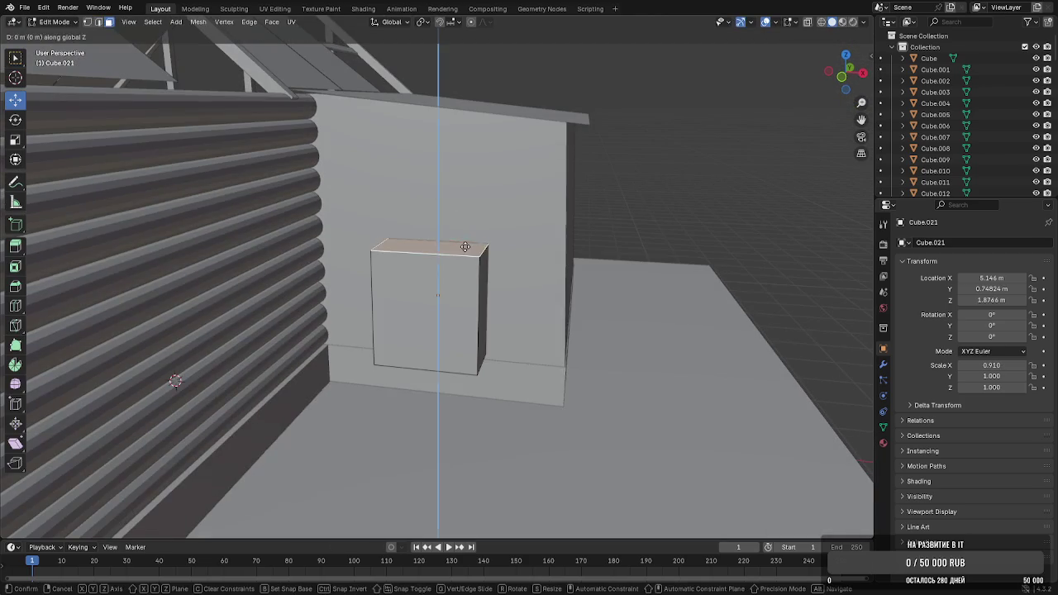
key(g)
key(z)
click(487, 246)
key(Tab)
Give the annex wall a Boolean Difference using the door cube and apply it
click(533, 248)
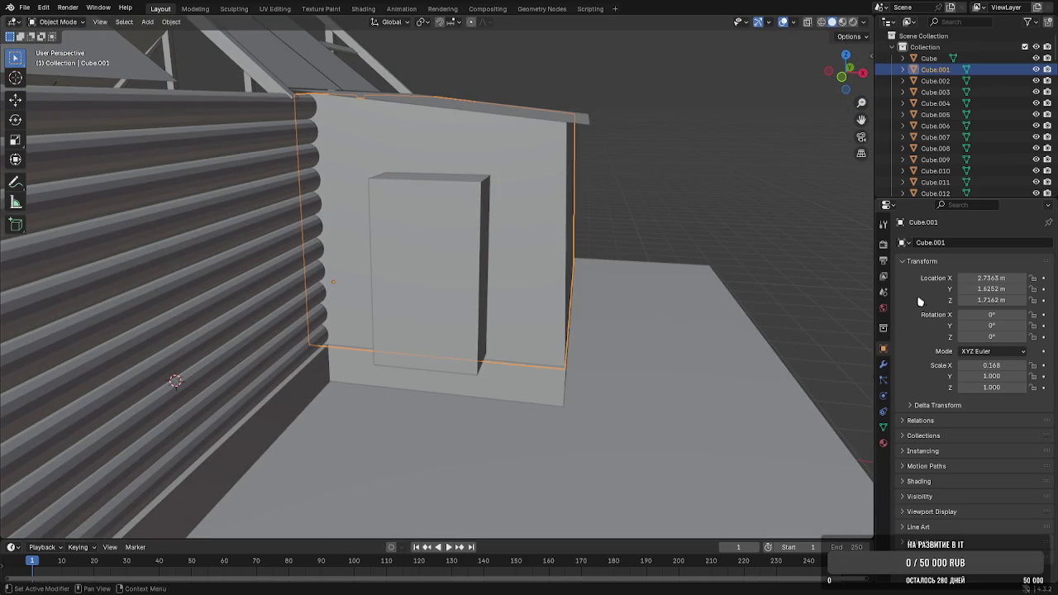
click(883, 363)
click(972, 242)
mouse_move(921, 282)
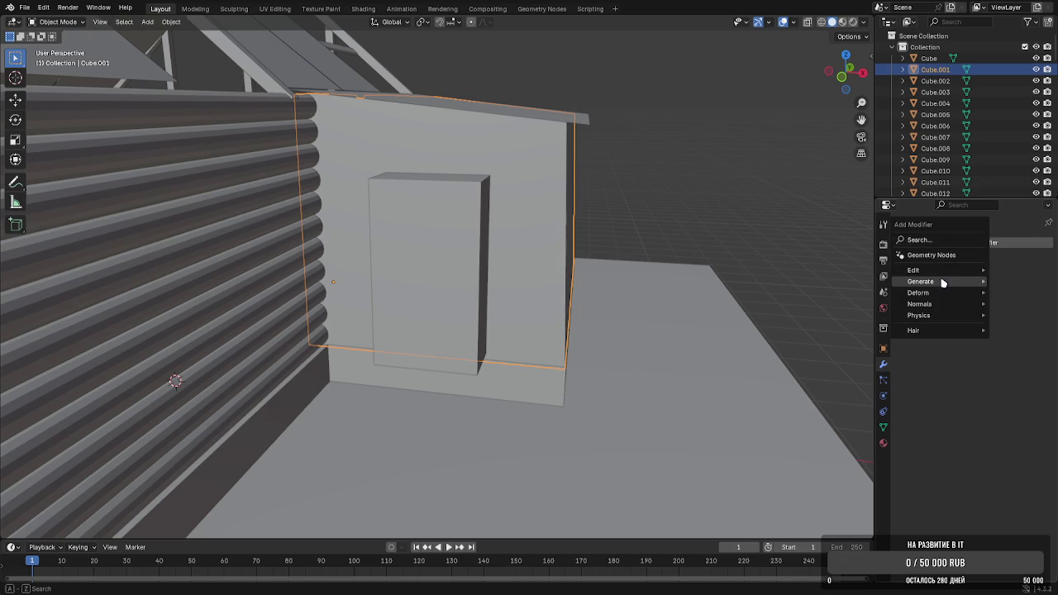
click(821, 304)
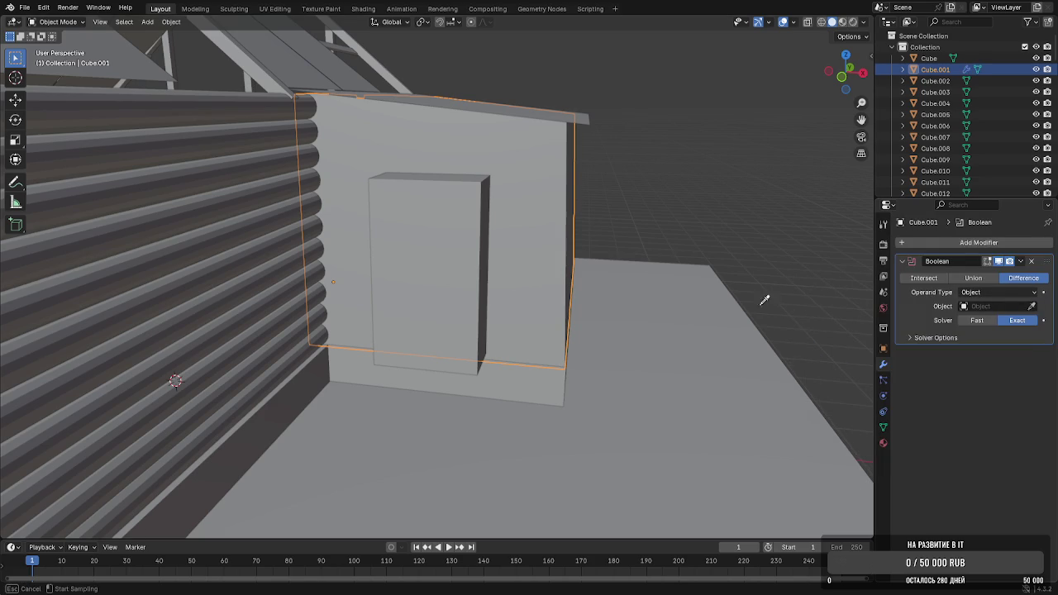
click(1022, 260)
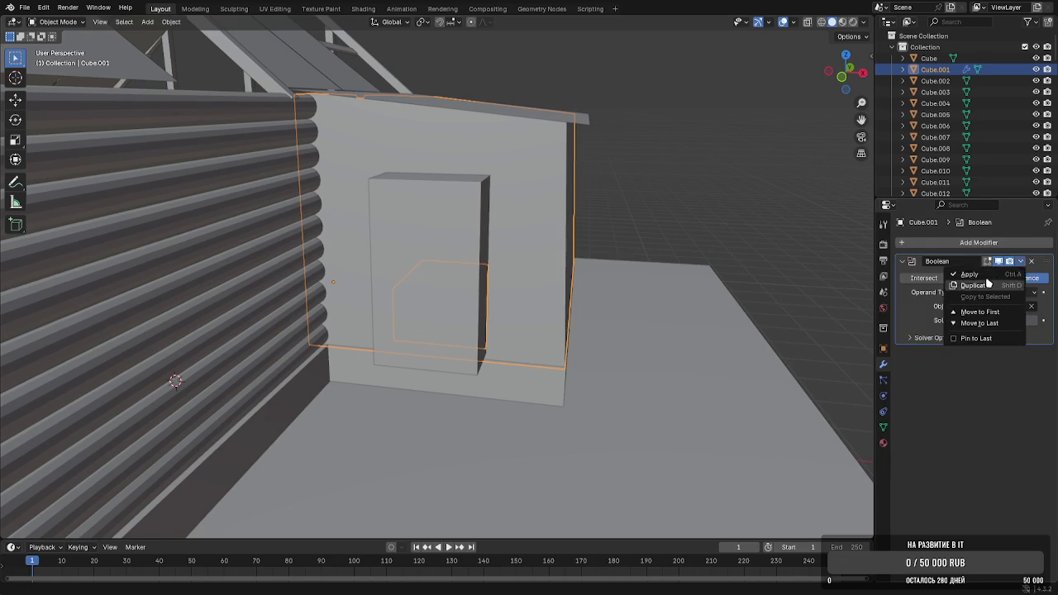
click(959, 285)
click(449, 292)
Move the cutter cube away along X to reveal the doorway
key(g)
key(x)
click(791, 286)
mouse_move(791, 286)
middle_down()
mouse_move(503, 306)
mouse_move(502, 319)
middle_up()
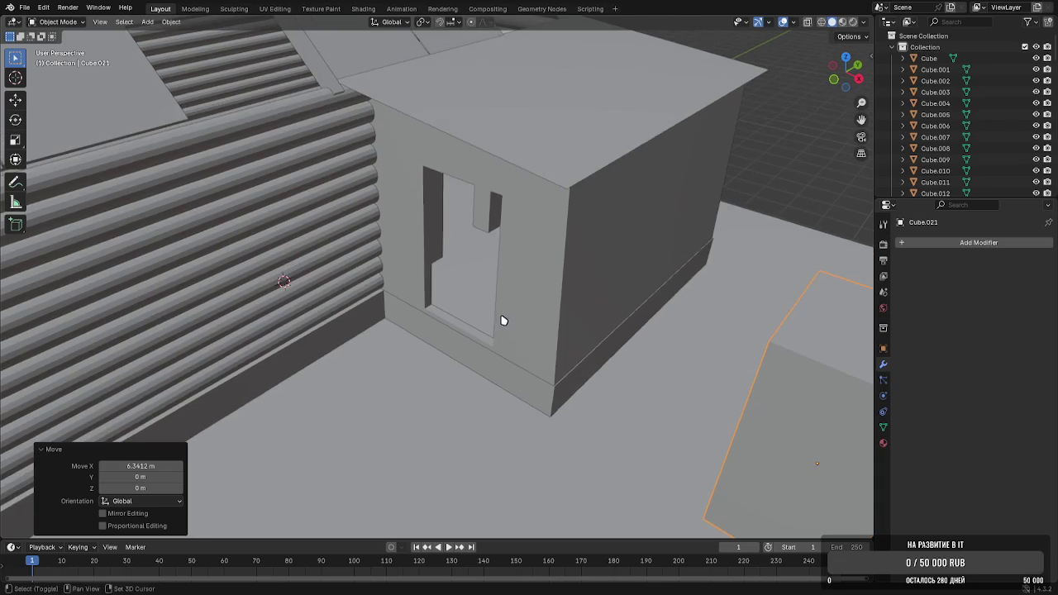
scroll(463, 293, down, 6)
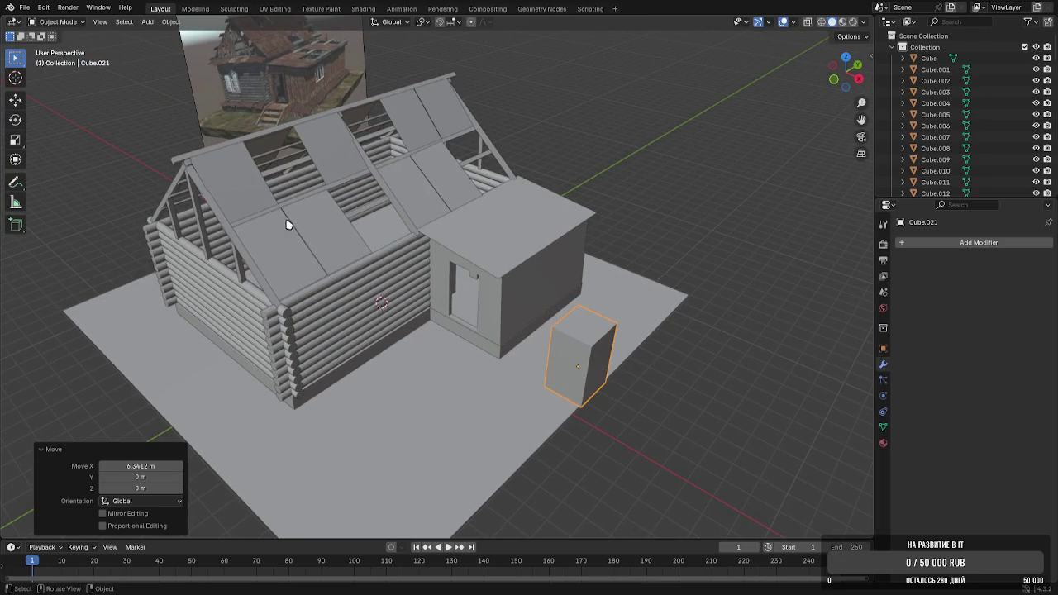
scroll(598, 286, up, 5)
scroll(496, 267, down, 2)
scroll(496, 267, up, 3)
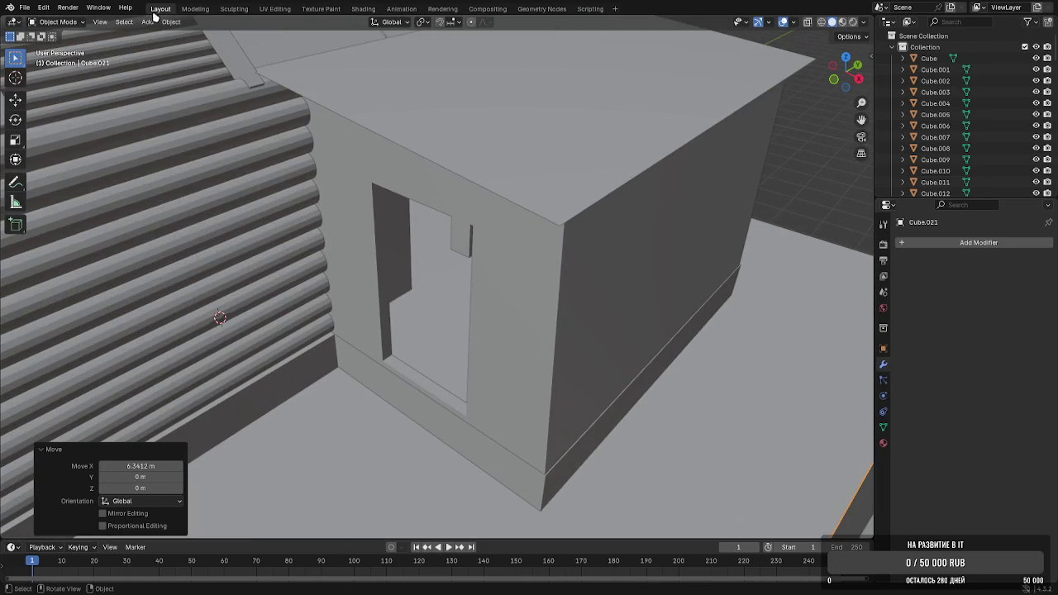
Add a new cube and move it along X and Y to the annex door opening
click(148, 22)
click(268, 46)
key(g)
key(x)
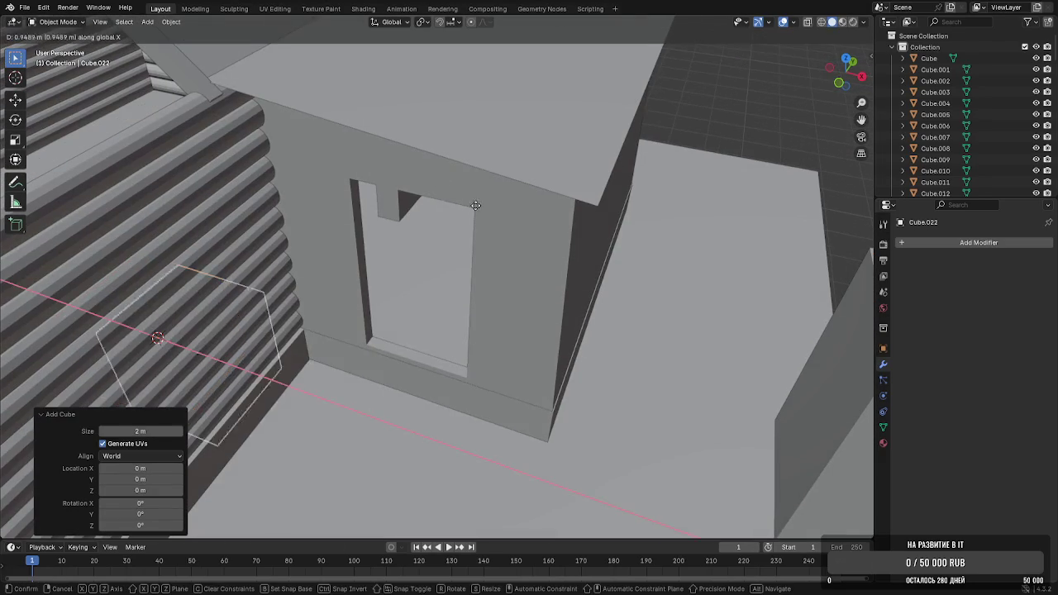
click(609, 289)
key(g)
key(y)
click(666, 251)
Raise the cube into the doorway and shrink it to about a tenth of its size
key(g)
key(x)
right_click(708, 266)
key(g)
key(z)
click(636, 274)
scroll(661, 269, up, 2)
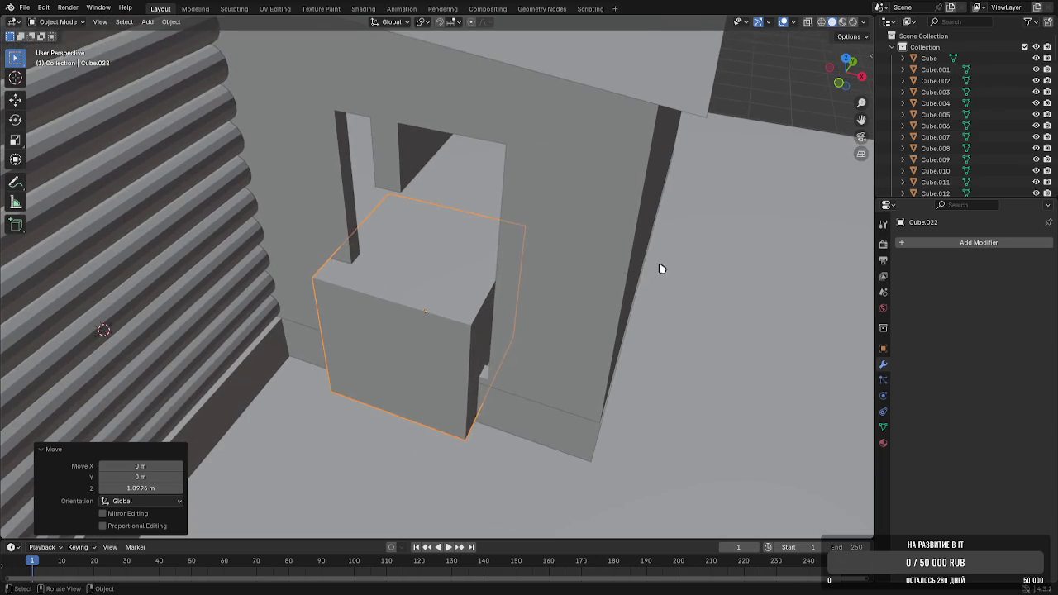
key(s)
click(448, 325)
scroll(470, 251, up, 1)
scroll(476, 260, up, 2)
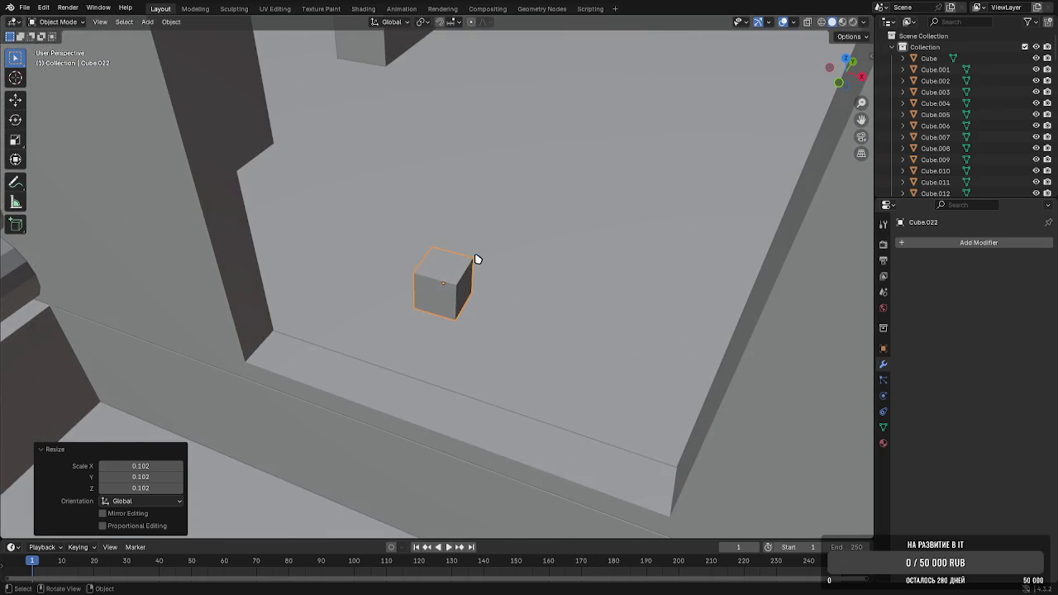
Stretch the small cube along Y and flatten it along Z into a thin block
key(s)
key(x)
key(y)
click(489, 235)
key(s)
key(z)
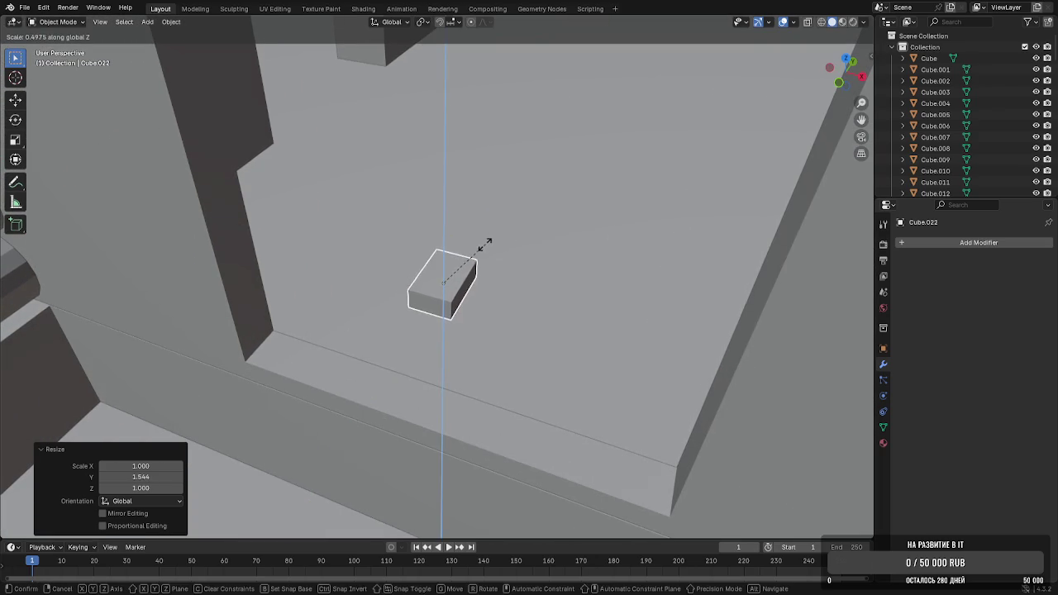
click(485, 244)
middle_drag(484, 245, 485, 237)
Move the block along Y to rest on the doorway floor
key(g)
key(x)
key(y)
click(418, 356)
key(g)
key(z)
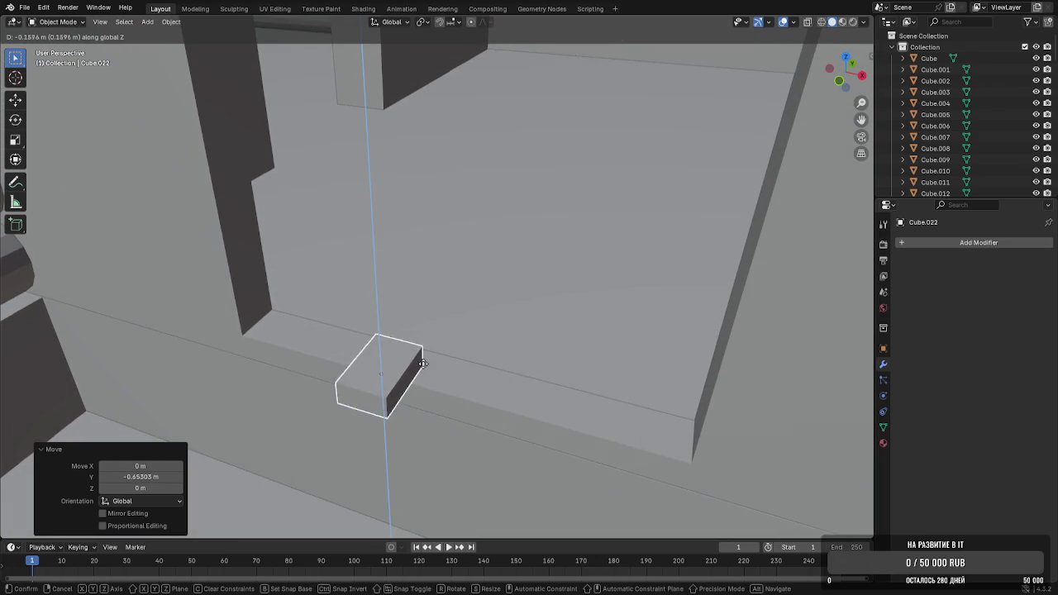
key(y)
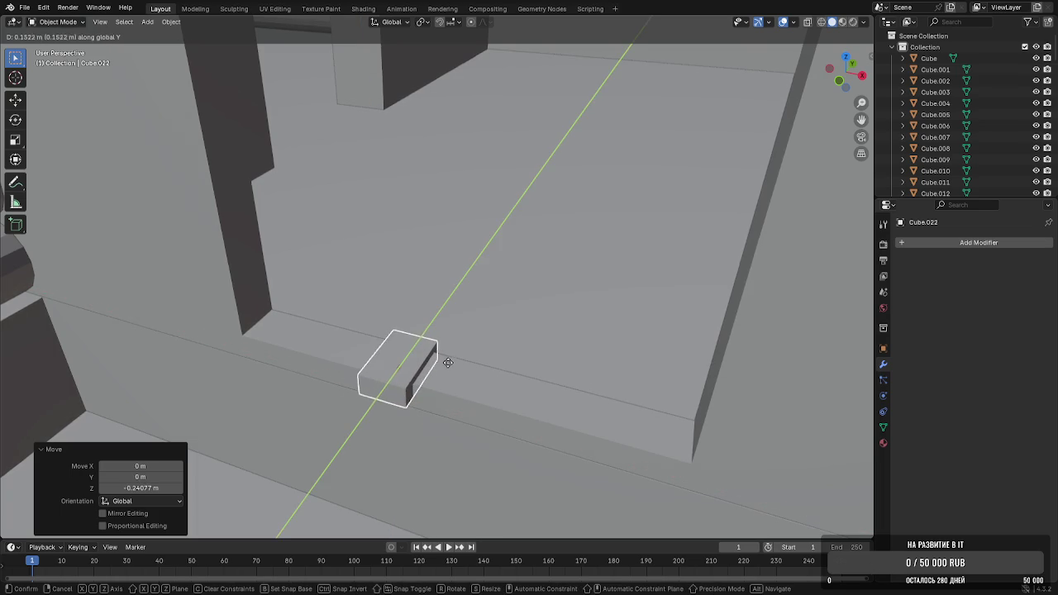
click(450, 367)
mouse_move(450, 366)
middle_down()
mouse_move(495, 356)
mouse_move(454, 388)
middle_up()
In Edit Mode, stretch the block's end face along X across the doorway width
key(Tab)
click(438, 384)
key(g)
key(x)
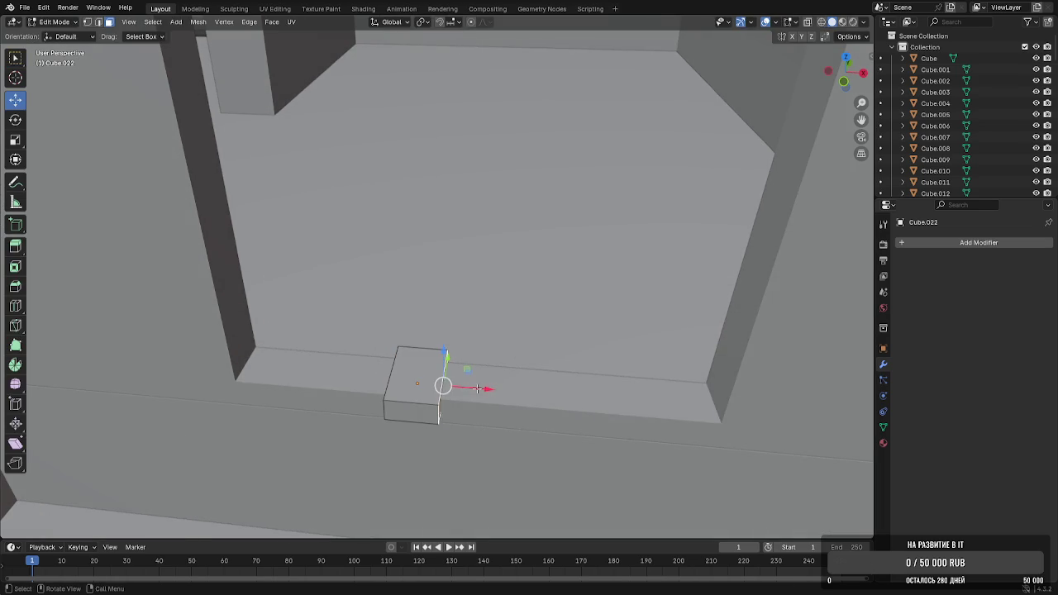
click(747, 394)
key(g)
key(x)
key(x)
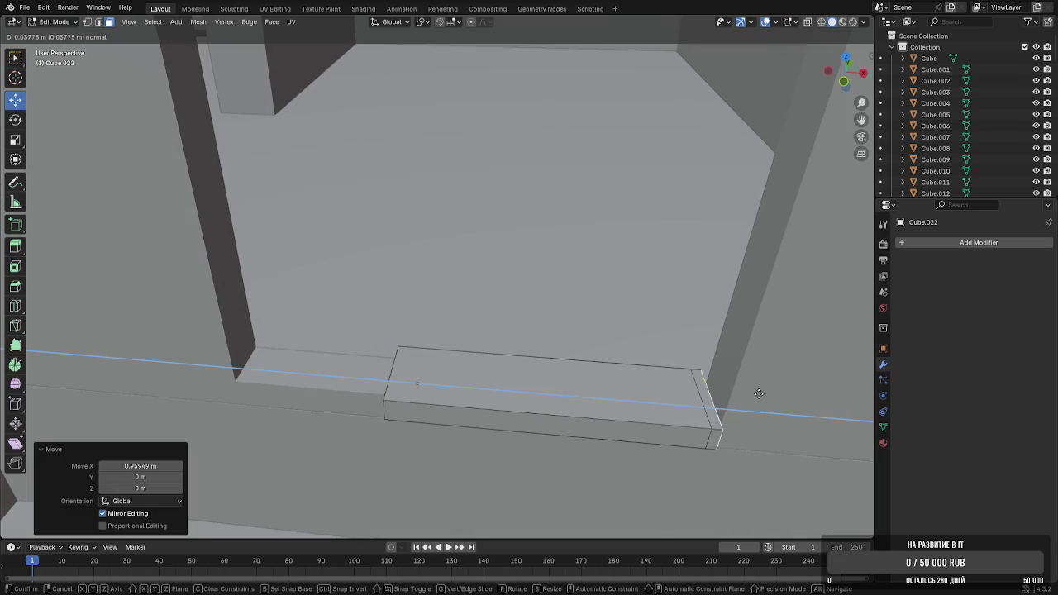
click(763, 394)
Lengthen the threshold leftward along X and add a short extrusion at its end
middle_drag(708, 406, 638, 324)
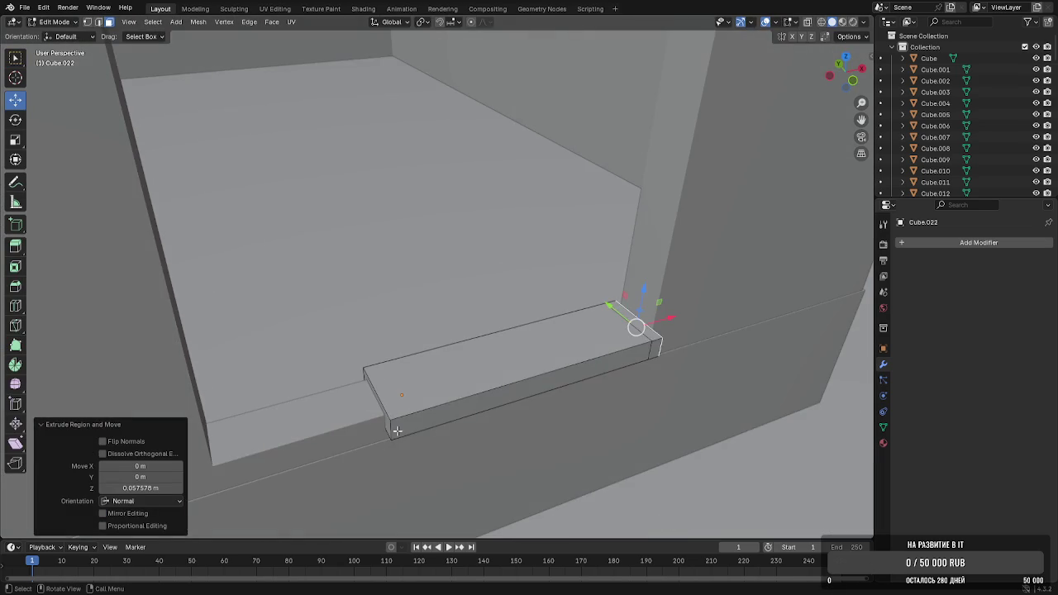
click(529, 383)
click(393, 420)
click(395, 403)
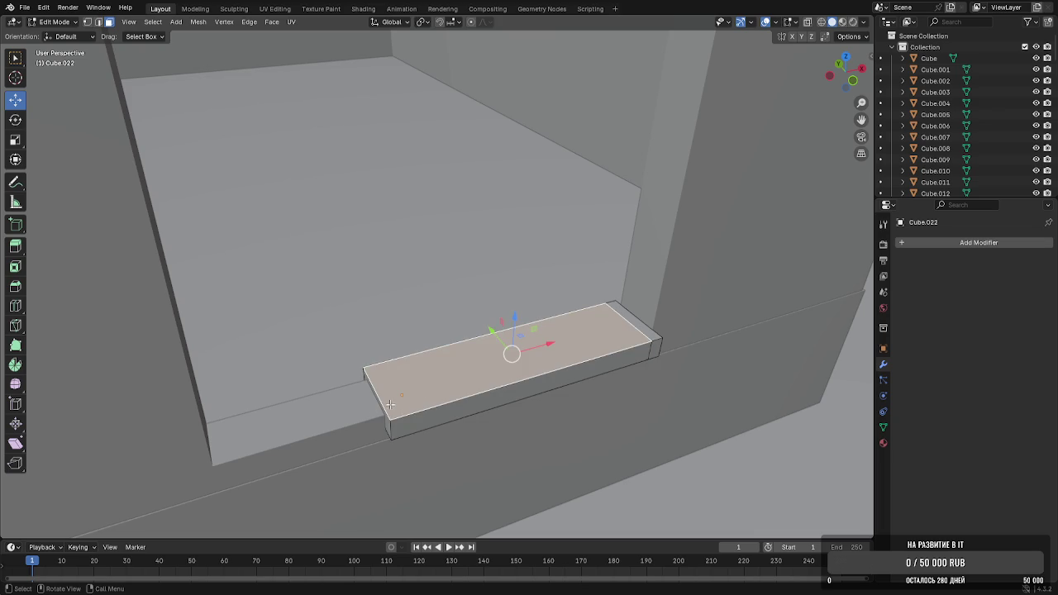
click(381, 411)
key(g)
key(x)
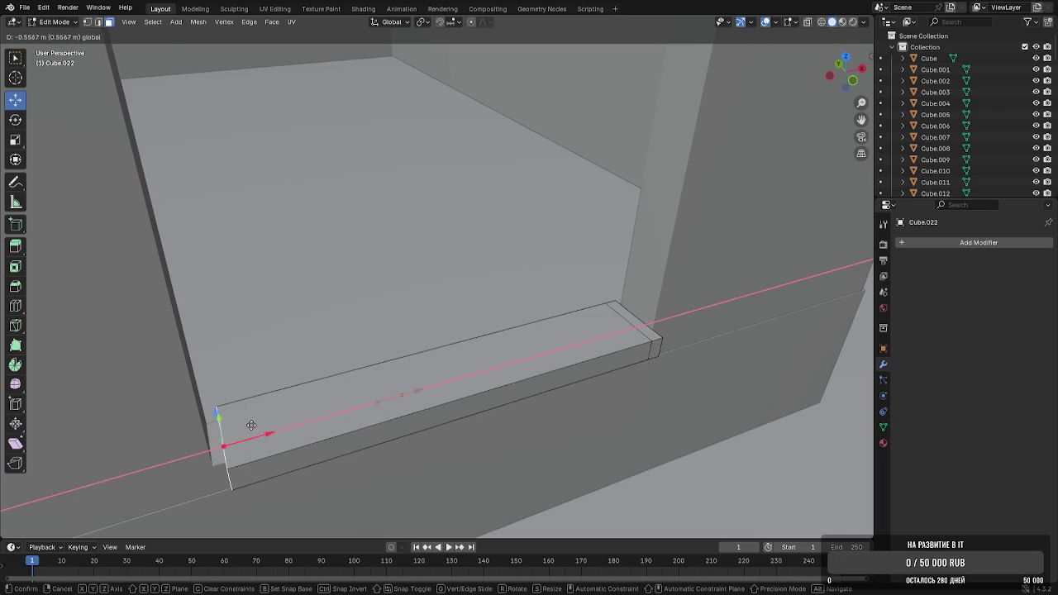
click(251, 426)
key(g)
key(z)
key(z)
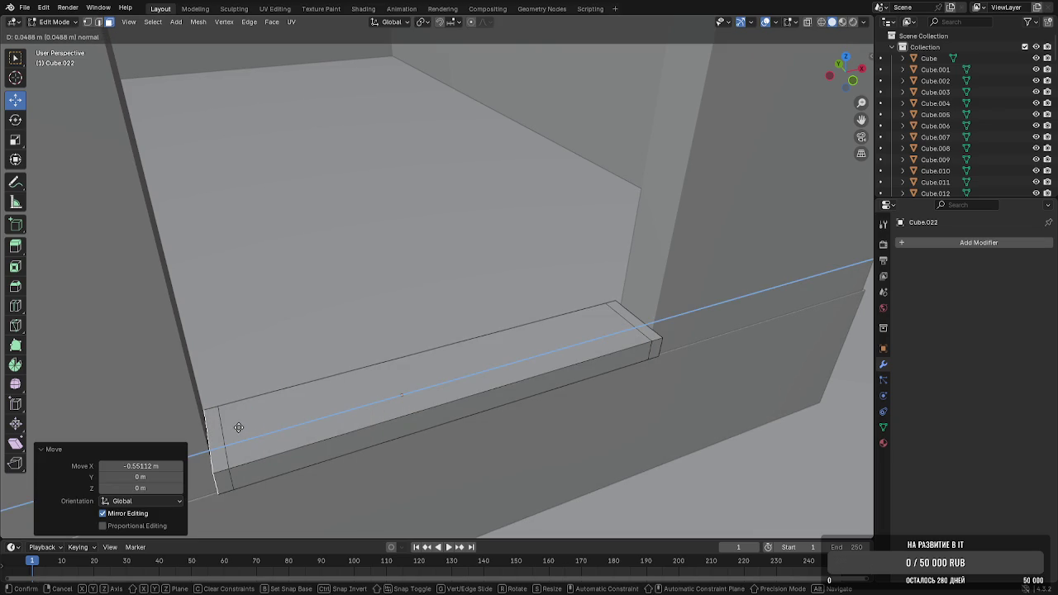
click(238, 428)
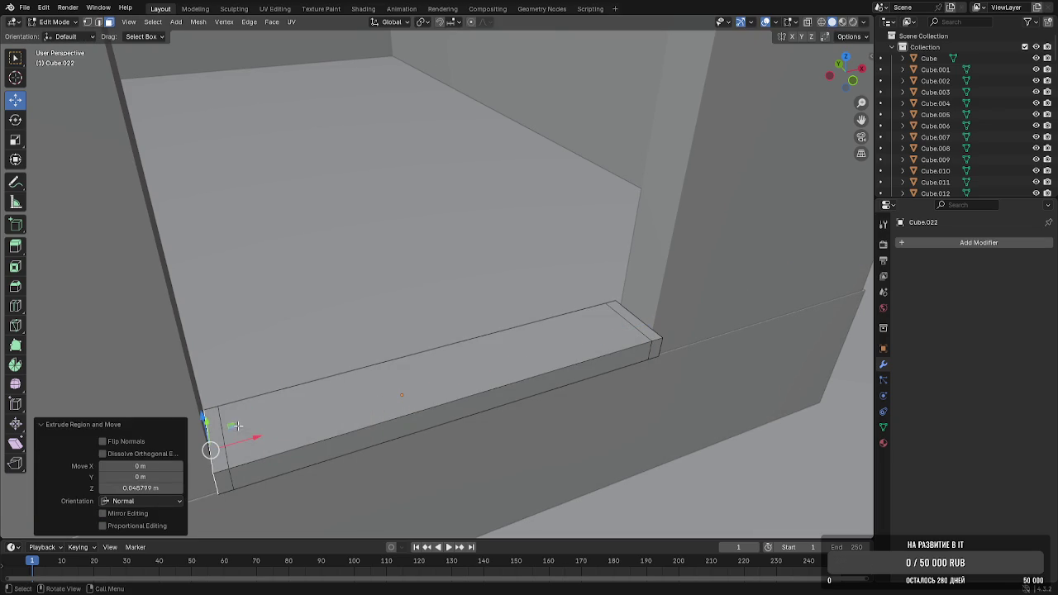
Reposition the threshold's left end section along X
alt+click(221, 479)
alt+click(223, 469)
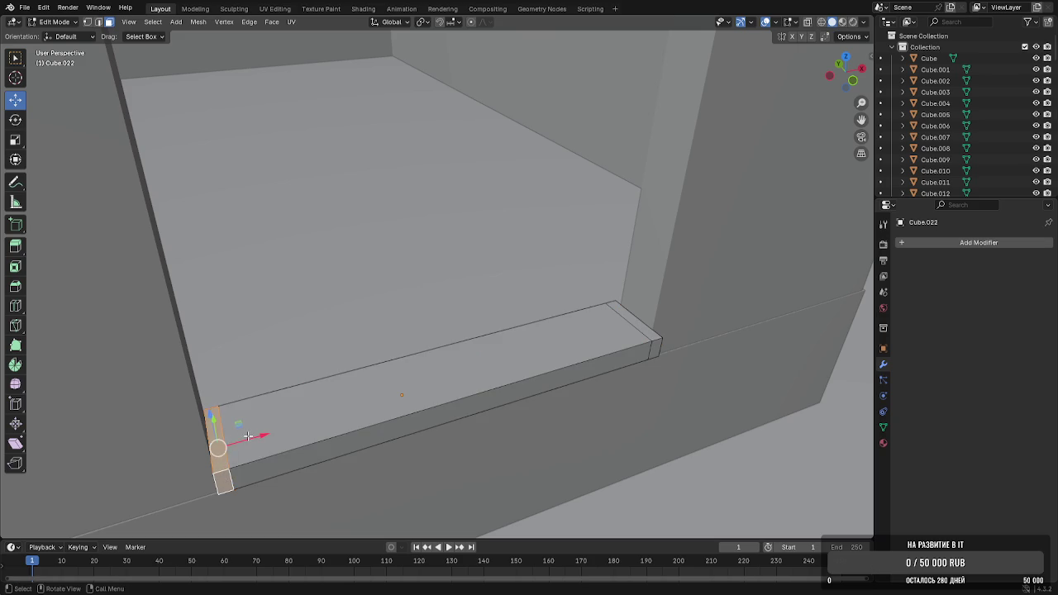
key(g)
key(x)
click(238, 438)
mouse_move(238, 438)
middle_down()
mouse_move(260, 418)
mouse_move(248, 429)
middle_up()
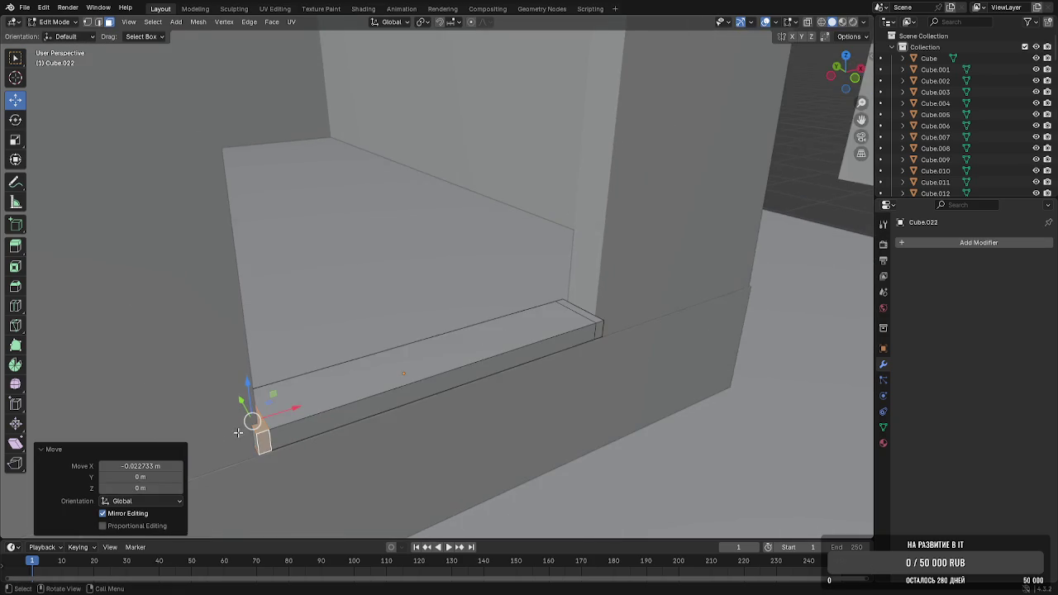
scroll(248, 430, up, 1)
key(g)
key(x)
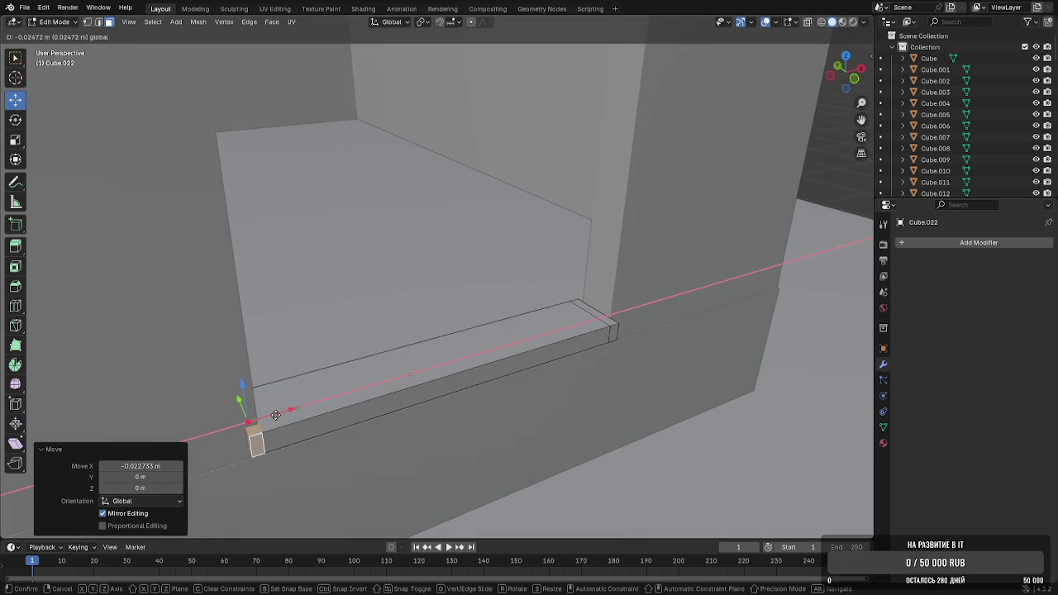
click(275, 415)
Move the threshold's right end section along X to fit the opening
middle_drag(275, 415, 306, 420)
alt+click(542, 364)
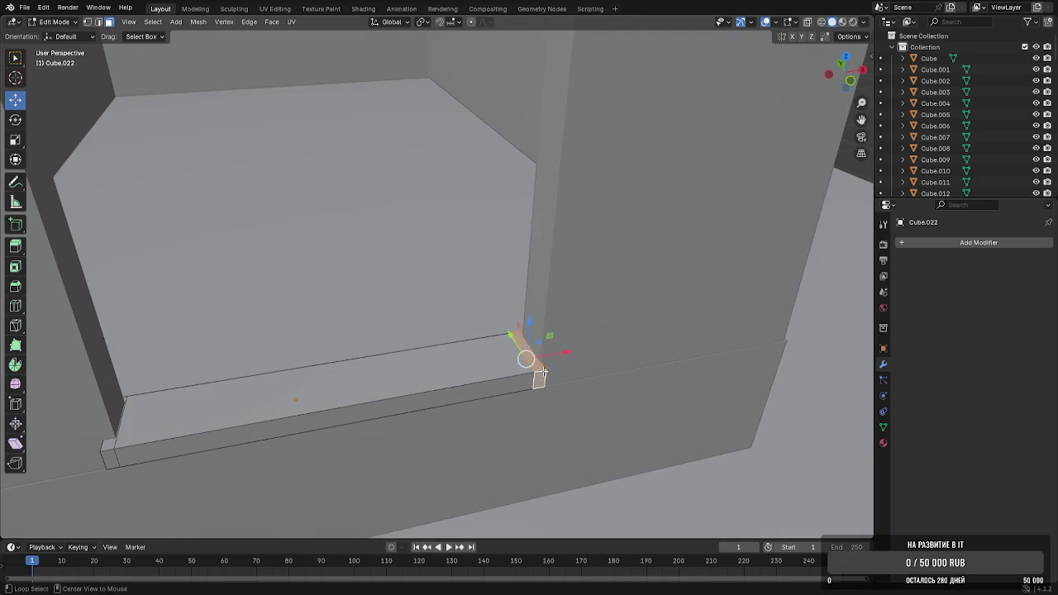
middle_drag(541, 363, 579, 357)
key(g)
key(x)
click(591, 355)
click(467, 352)
key(ctrl+z)
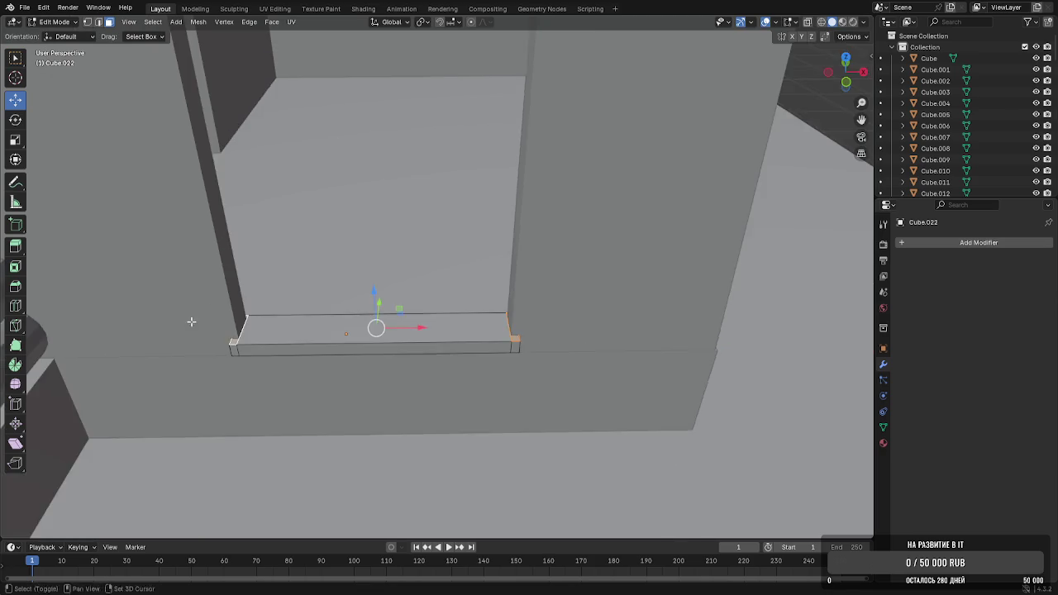
Extrude both threshold end faces upward into side posts and trim their height
middle_drag(147, 363, 240, 372)
key(g)
key(z)
key(z)
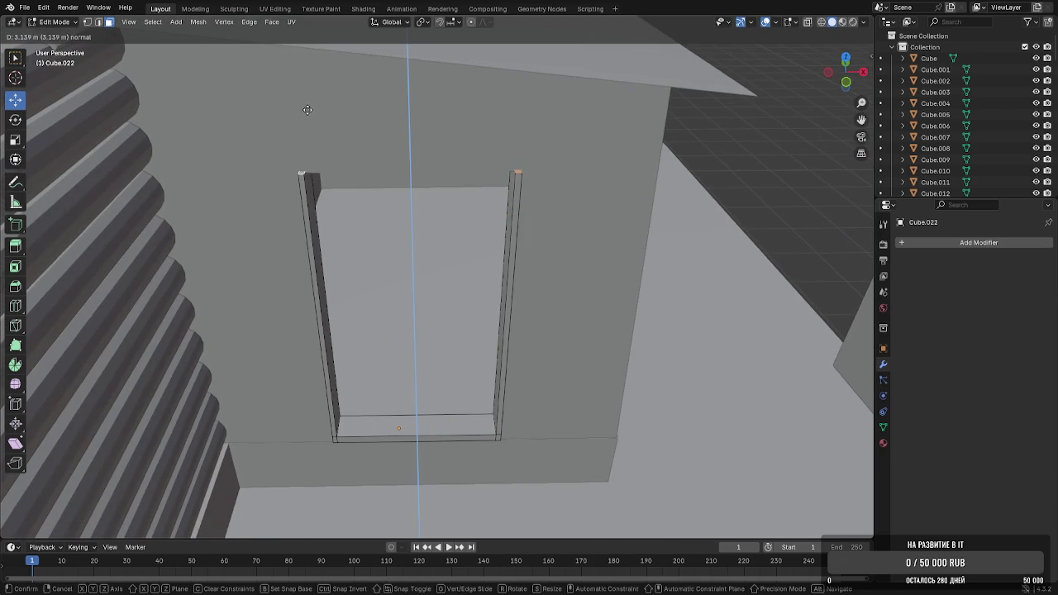
click(307, 110)
mouse_move(333, 99)
middle_down()
mouse_move(343, 218)
mouse_move(354, 194)
middle_up()
key(g)
key(z)
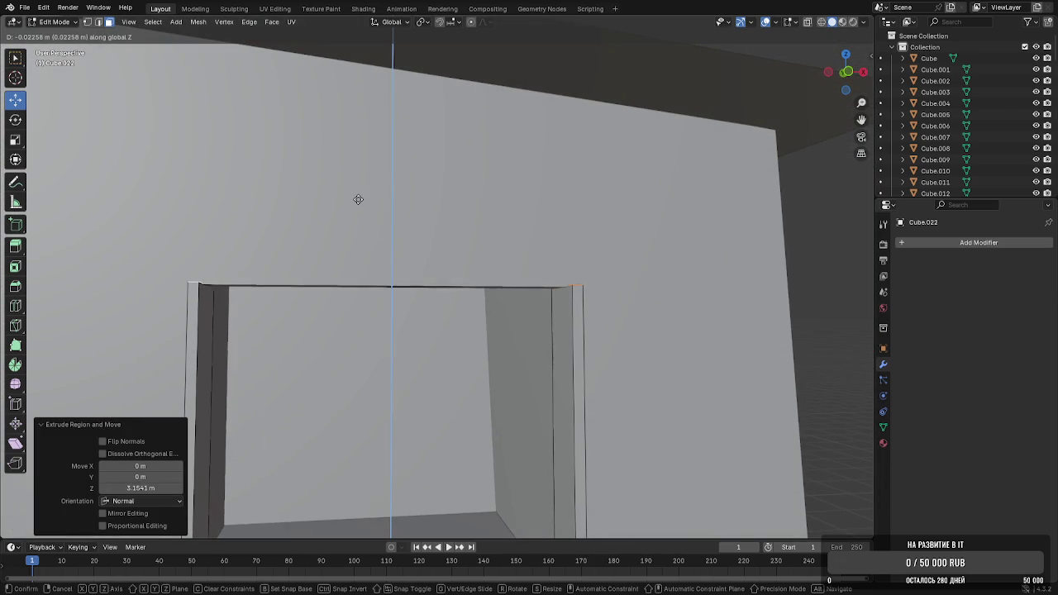
click(358, 202)
Extrude the post tops and extrude a top beam across the doorway
key(g)
key(z)
key(z)
click(360, 195)
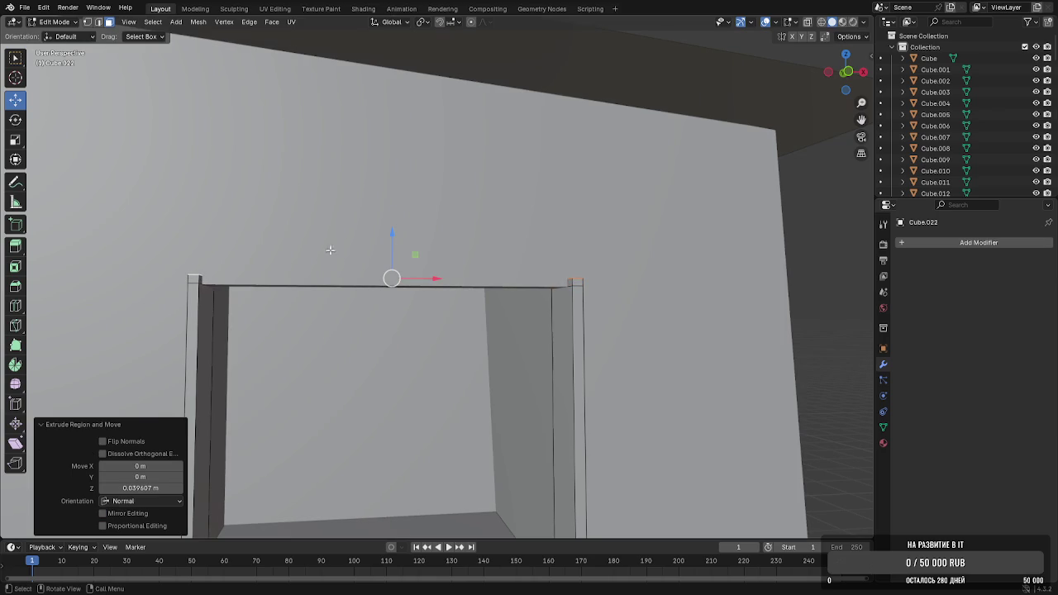
key(e)
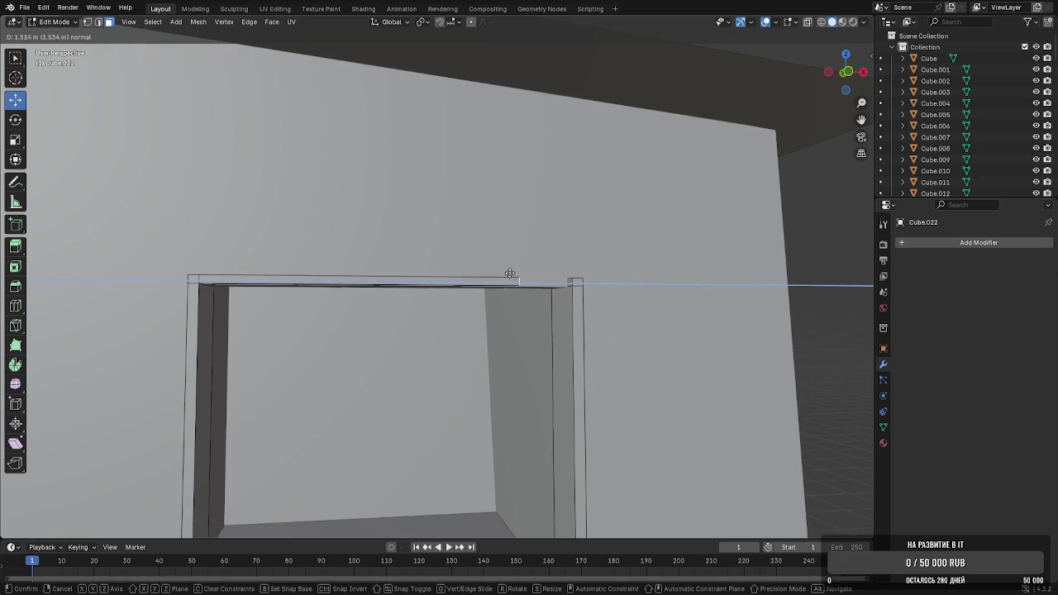
click(557, 276)
scroll(579, 296, up, 5)
scroll(579, 295, down, 3)
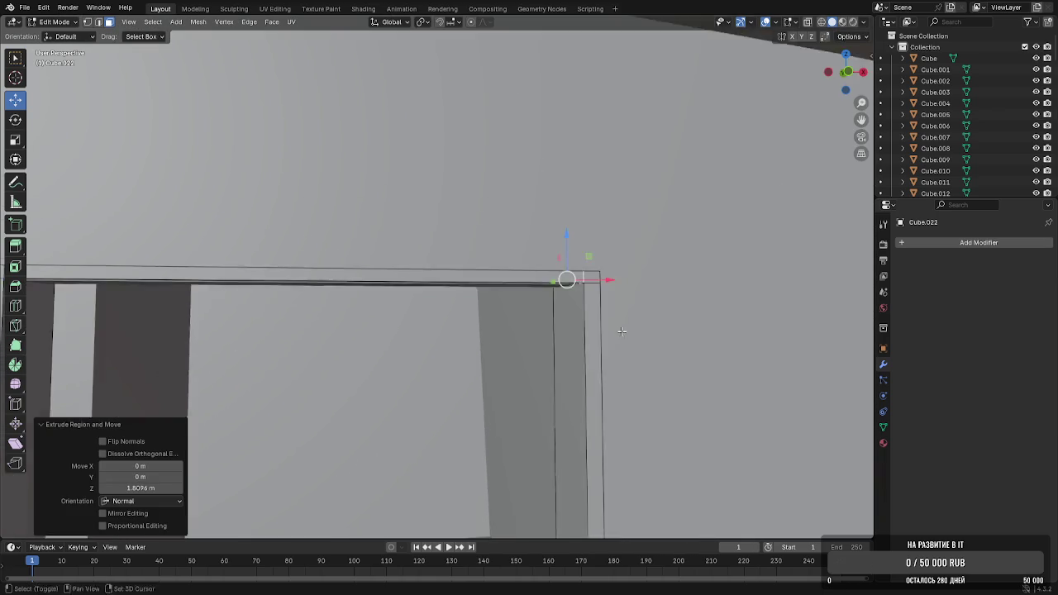
Select the beam's underside edge loop and adjust it vertically
middle_drag(562, 304, 496, 266)
click(495, 266)
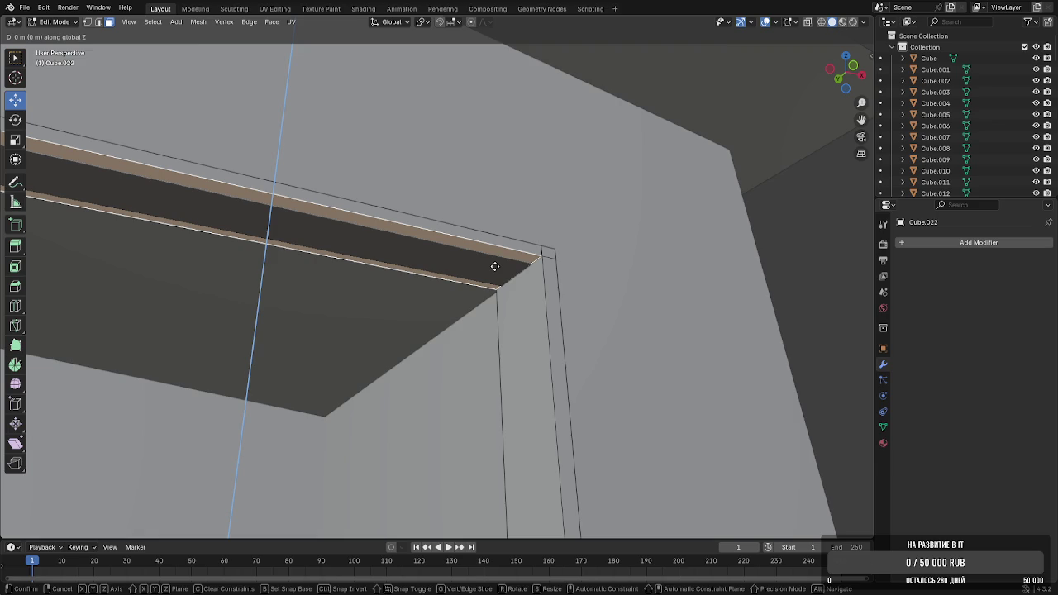
key(2)
alt+click(551, 256)
mouse_move(552, 257)
middle_down()
mouse_move(376, 286)
mouse_move(181, 210)
middle_up()
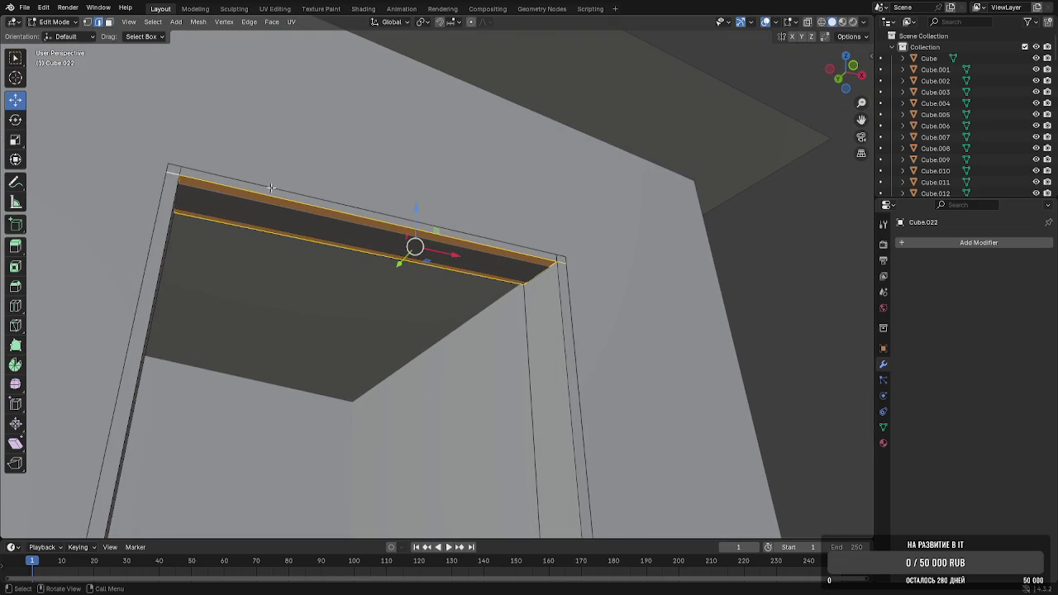
key(g)
key(z)
click(350, 203)
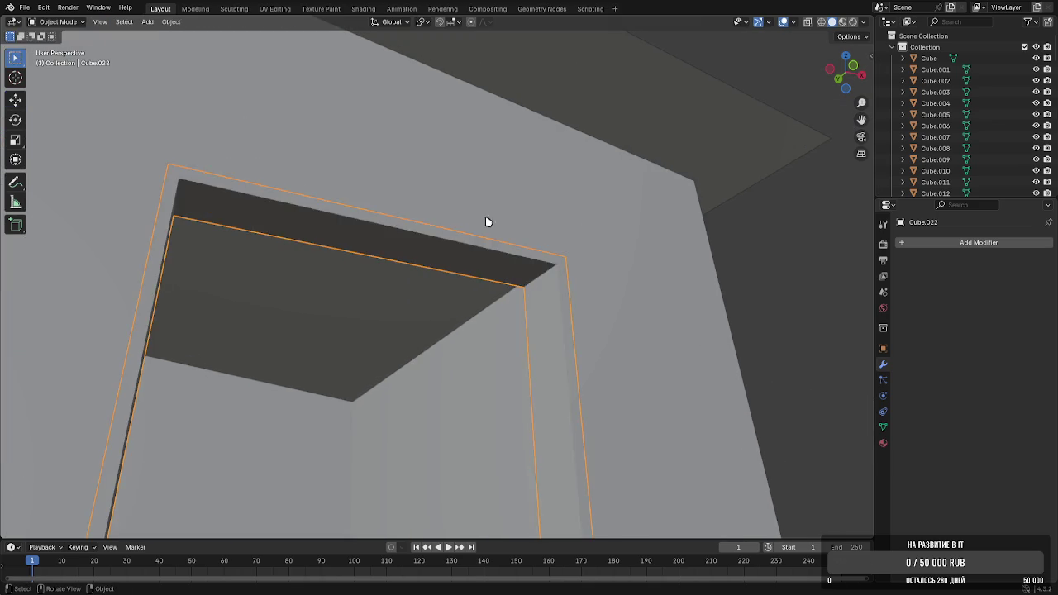
scroll(539, 268, up, 2)
scroll(538, 269, up, 2)
Merge the first beam corner vertices using Merge At Last
middle_drag(538, 269, 405, 266)
click(397, 265)
key(m)
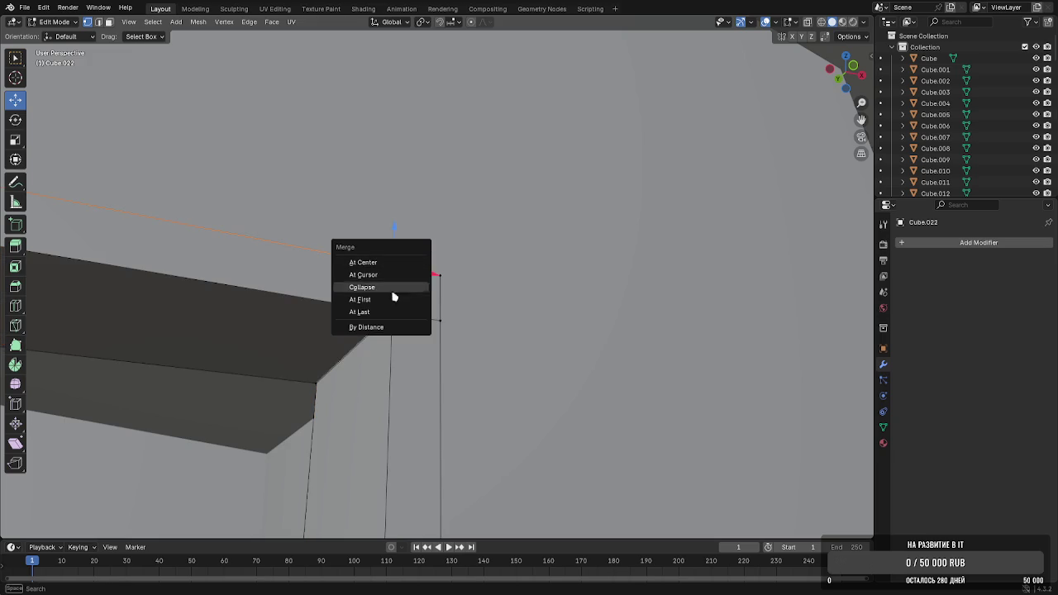
click(379, 312)
click(395, 308)
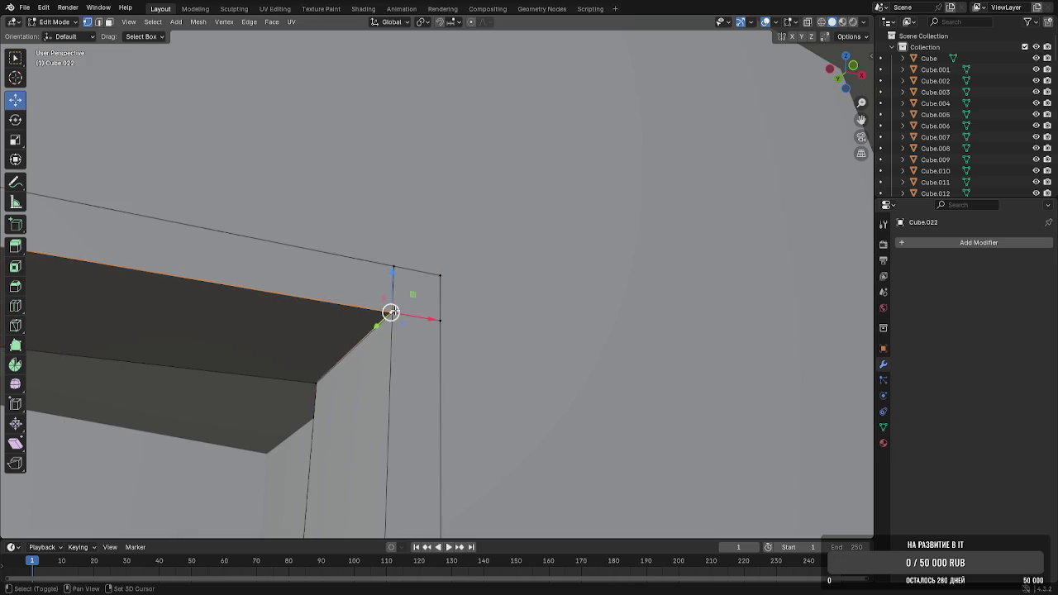
key(m)
click(397, 311)
mouse_move(397, 311)
middle_down()
mouse_move(439, 306)
mouse_move(410, 312)
middle_up()
Merge the remaining frame corner vertices using Merge At Last
click(400, 301)
key(m)
click(397, 300)
click(410, 248)
key(m)
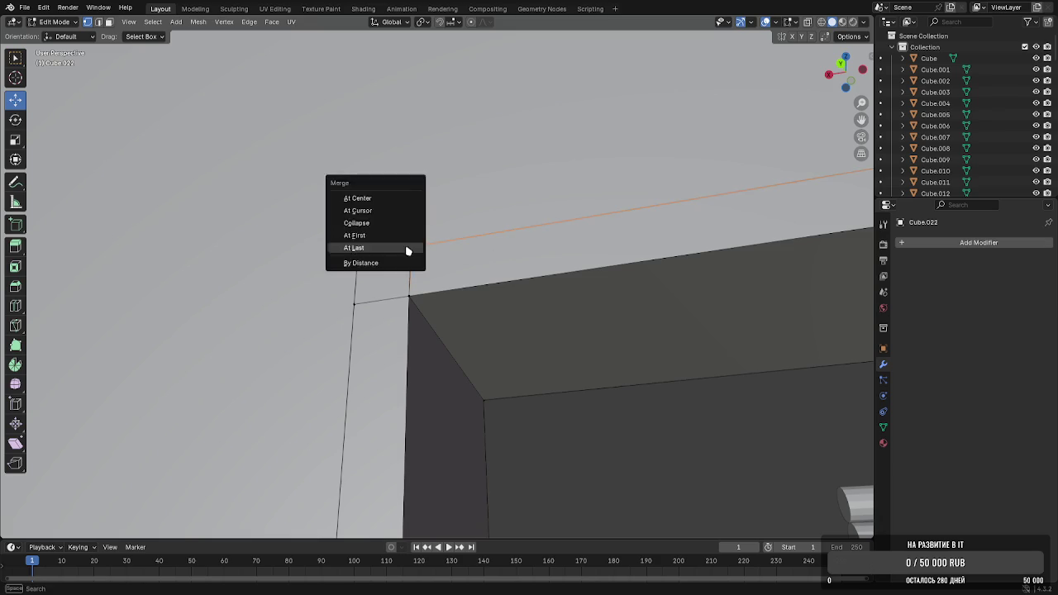
click(405, 246)
scroll(407, 252, down, 5)
Return to Object Mode and view the finished door frame in the doorway
key(Tab)
mouse_move(408, 260)
middle_down()
mouse_move(439, 276)
mouse_move(462, 348)
mouse_move(573, 311)
mouse_move(426, 296)
middle_up()
scroll(329, 336, up, 4)
mouse_move(350, 356)
middle_down()
mouse_move(406, 295)
mouse_move(396, 309)
mouse_move(250, 237)
mouse_move(458, 307)
mouse_move(582, 298)
mouse_move(597, 312)
mouse_move(425, 350)
mouse_move(272, 359)
mouse_move(338, 347)
mouse_move(359, 276)
mouse_move(454, 220)
mouse_move(424, 224)
mouse_move(444, 267)
mouse_move(430, 297)
middle_up()
scroll(381, 319, up, 2)
scroll(360, 276, down, 5)
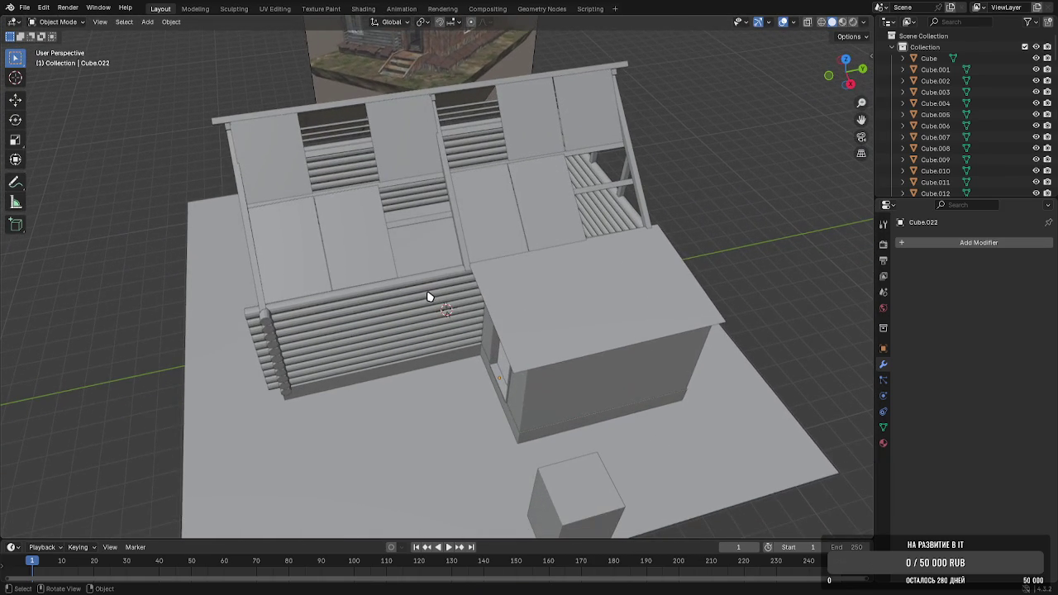
Add a new cube and move it along X to sit in front of the annex door
click(147, 21)
click(256, 48)
scroll(385, 236, up, 2)
key(g)
key(x)
click(367, 232)
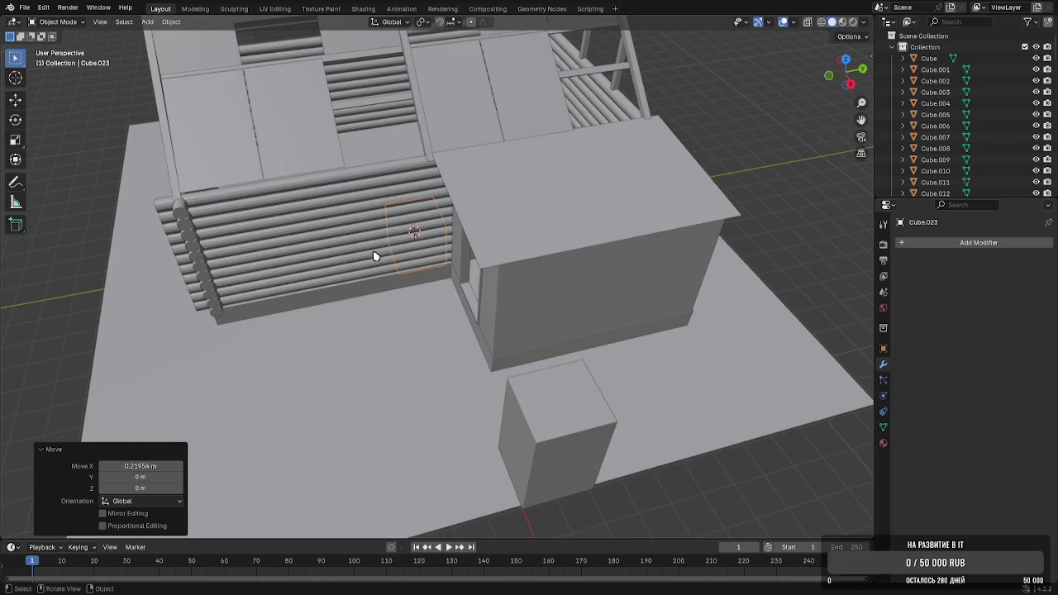
key(g)
key(x)
click(484, 366)
Scale the cube along X and Z into a thin, low plank
scroll(610, 383, up, 3)
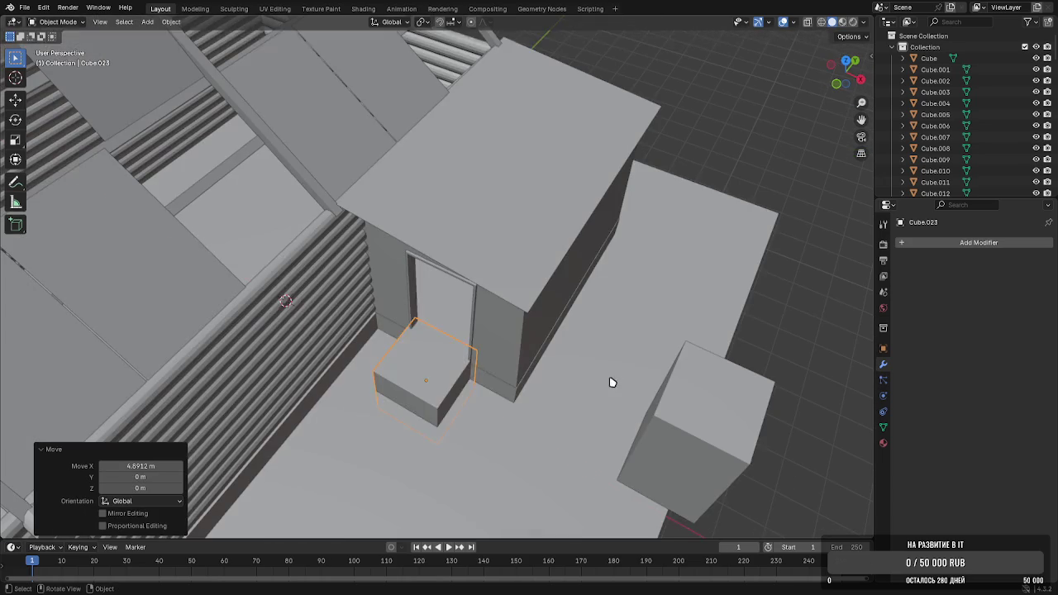
key(s)
key(x)
click(447, 370)
key(s)
key(z)
click(448, 381)
Reposition the plank along X and Z, and shorten it to about half length
middle_drag(449, 381, 406, 350)
scroll(406, 331, up, 3)
key(g)
key(x)
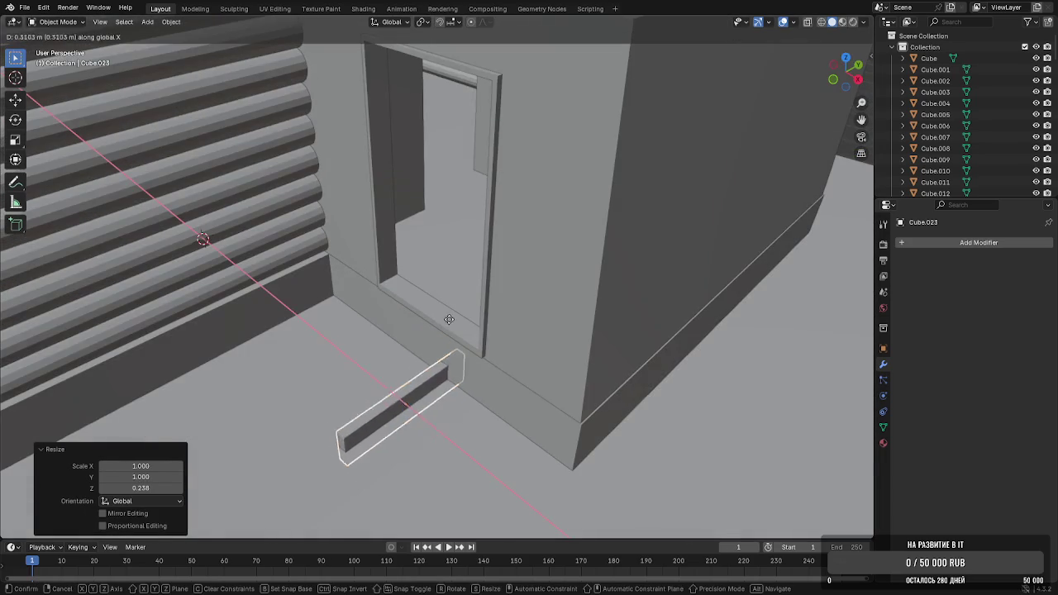
click(470, 342)
key(g)
key(z)
click(469, 334)
key(s)
key(x)
click(480, 368)
Shift the plank along X and Y into place beside the doorway
mouse_move(480, 368)
middle_down()
mouse_move(472, 273)
mouse_move(568, 306)
mouse_move(446, 322)
mouse_move(402, 290)
middle_up()
key(g)
key(x)
click(543, 295)
key(g)
key(y)
click(567, 322)
In Edit Mode, drag the plank's left end face along Y to lengthen it outward
key(Tab)
click(410, 282)
key(g)
key(x)
key(y)
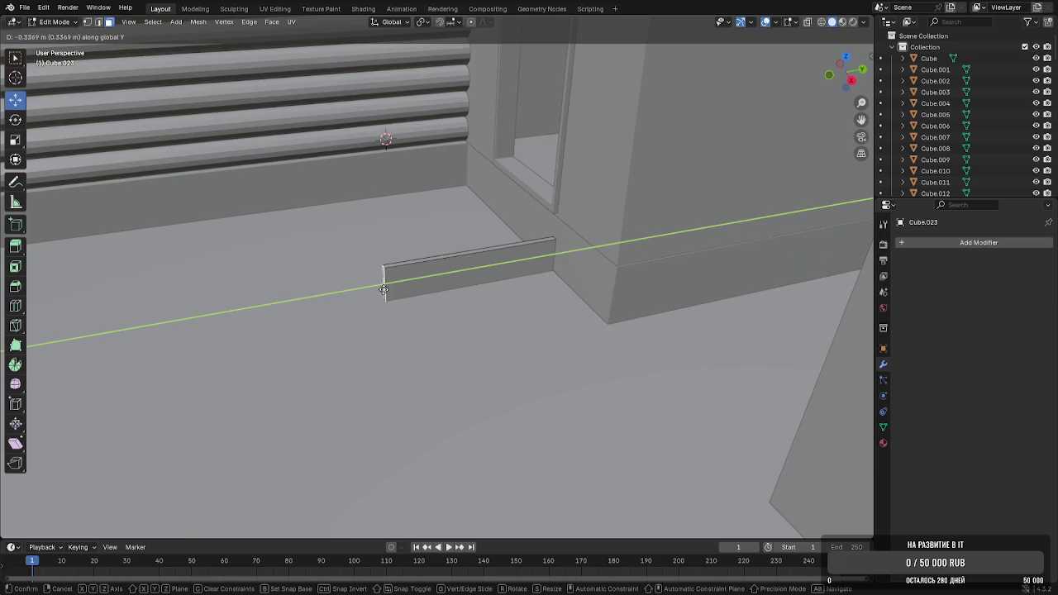
click(369, 286)
Loop-cut the plank and lower its top outer edge to slope the board
middle_drag(414, 285, 401, 290)
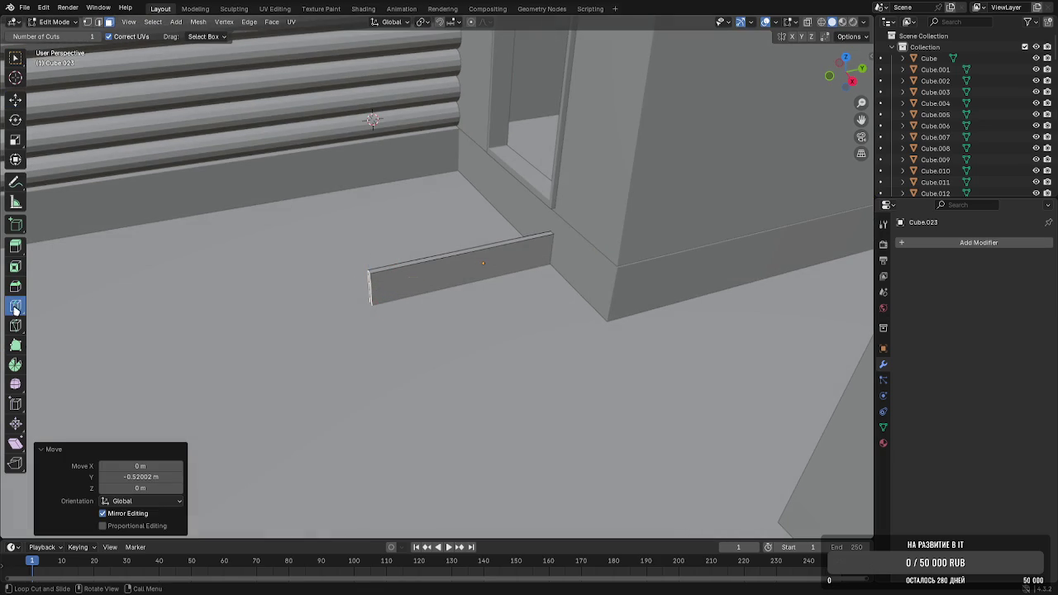
click(429, 262)
click(15, 99)
click(506, 240)
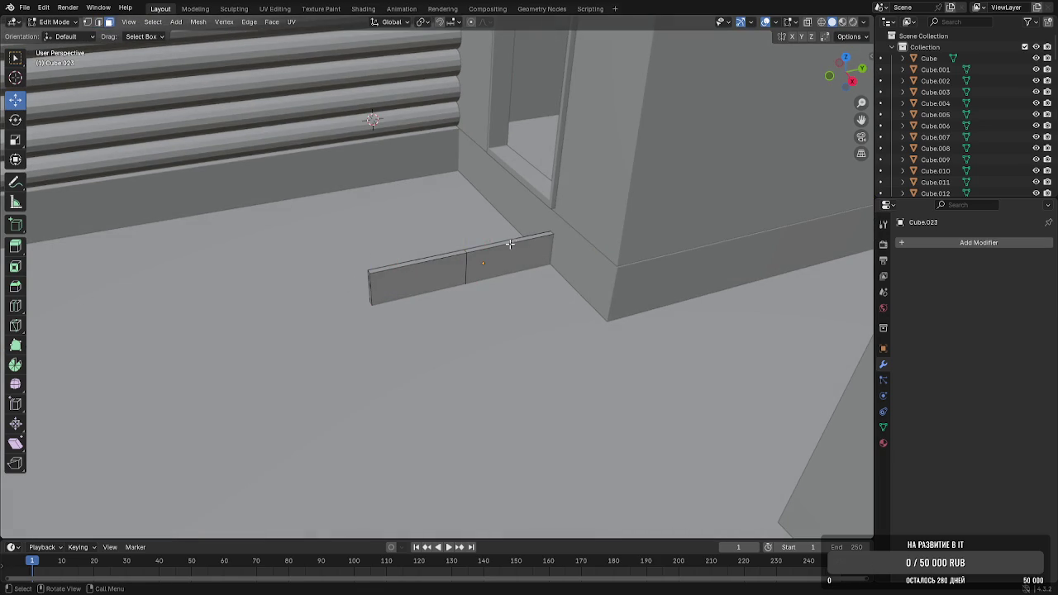
key(g)
key(z)
click(521, 214)
key(Tab)
Duplicate the sloped board with Shift+D onto the other side of the doorway
middle_drag(510, 217, 598, 196)
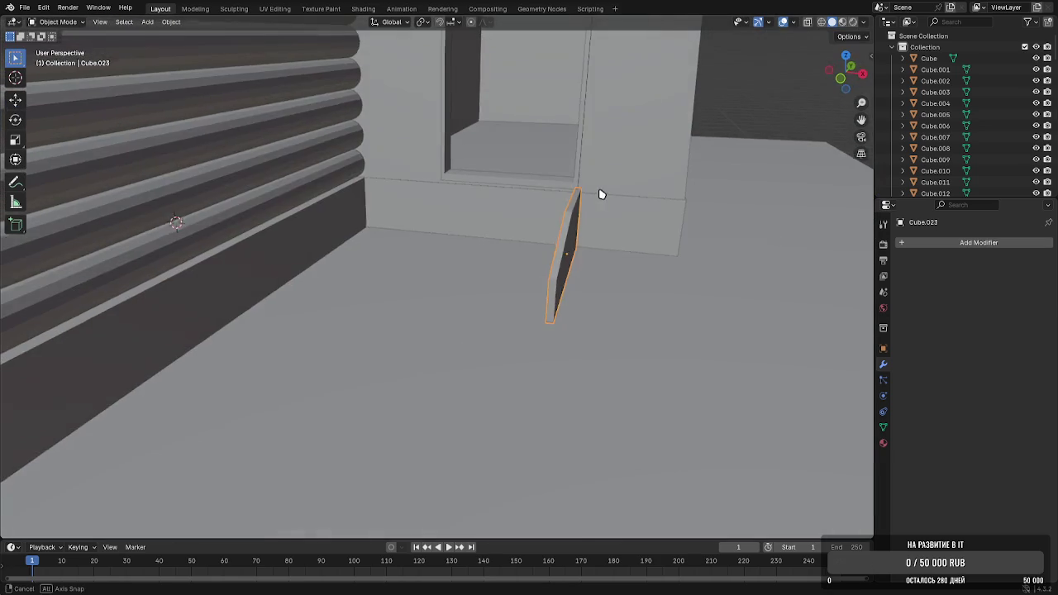
mouse_move(538, 229)
shift+middle_down()
mouse_move(583, 237)
mouse_move(552, 295)
shift+middle_up()
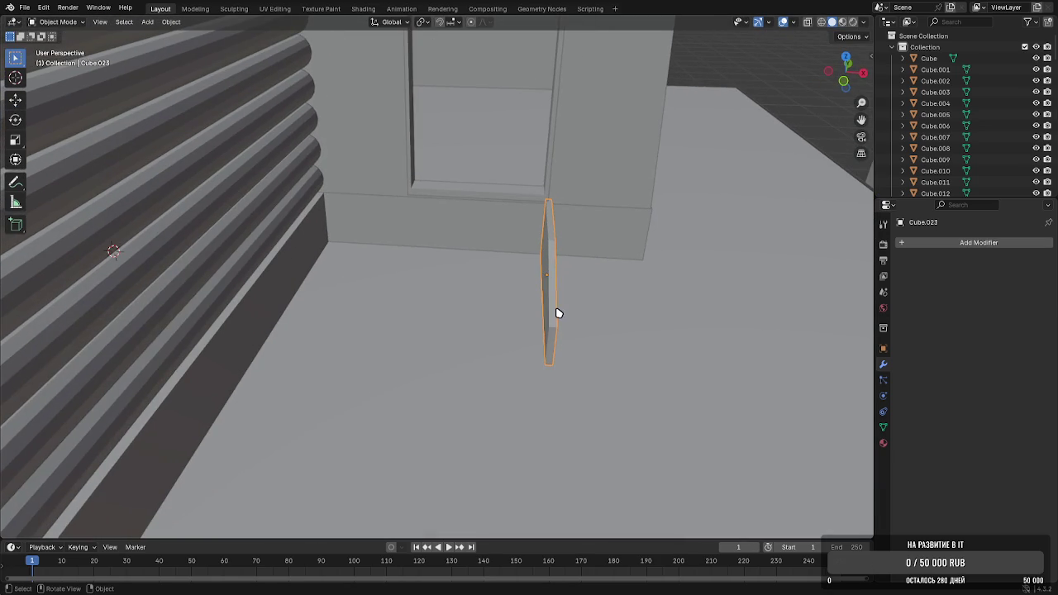
key(shift+d)
key(x)
click(408, 320)
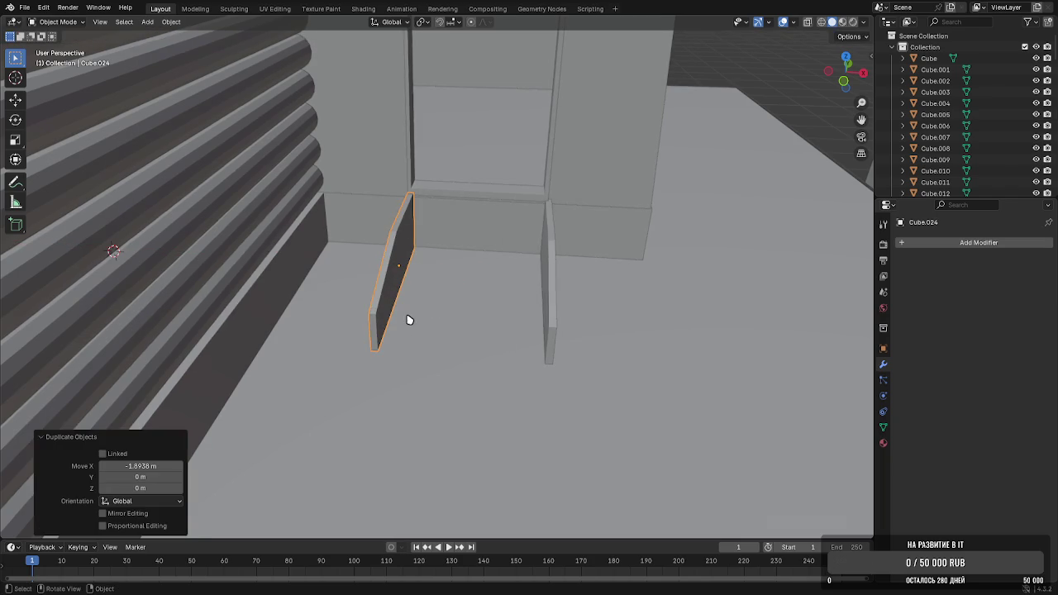
key(g)
key(x)
click(405, 319)
Nudge the original board along X to align it with its copy
click(548, 245)
key(g)
key(x)
click(558, 242)
click(814, 117)
mouse_move(815, 117)
middle_down()
mouse_move(574, 236)
mouse_move(524, 237)
middle_up()
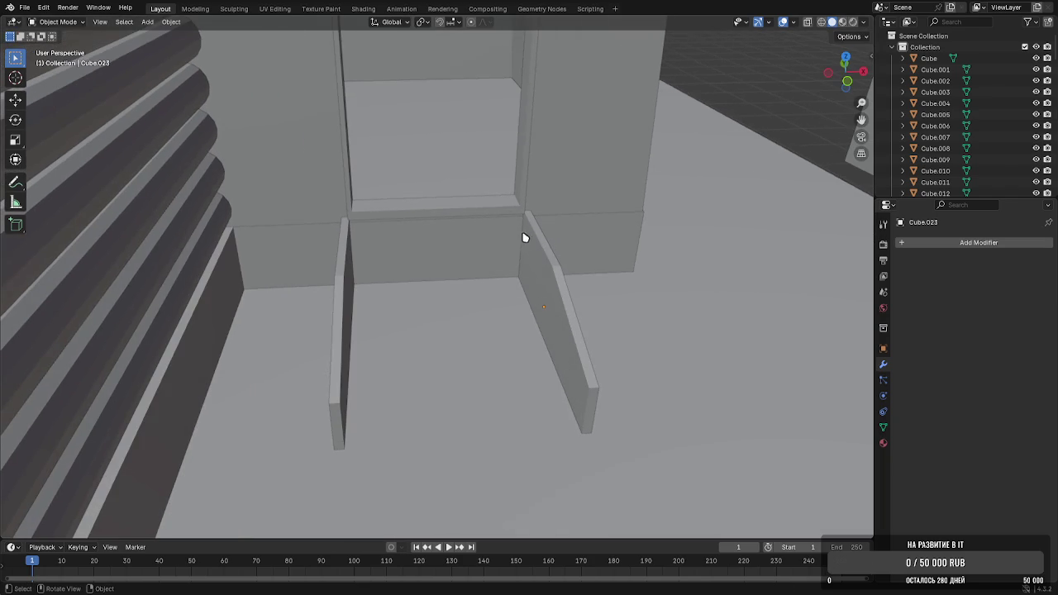
Add a cube near the door and scale it flat and shallow along Z and Y
click(147, 23)
click(262, 47)
key(g)
key(x)
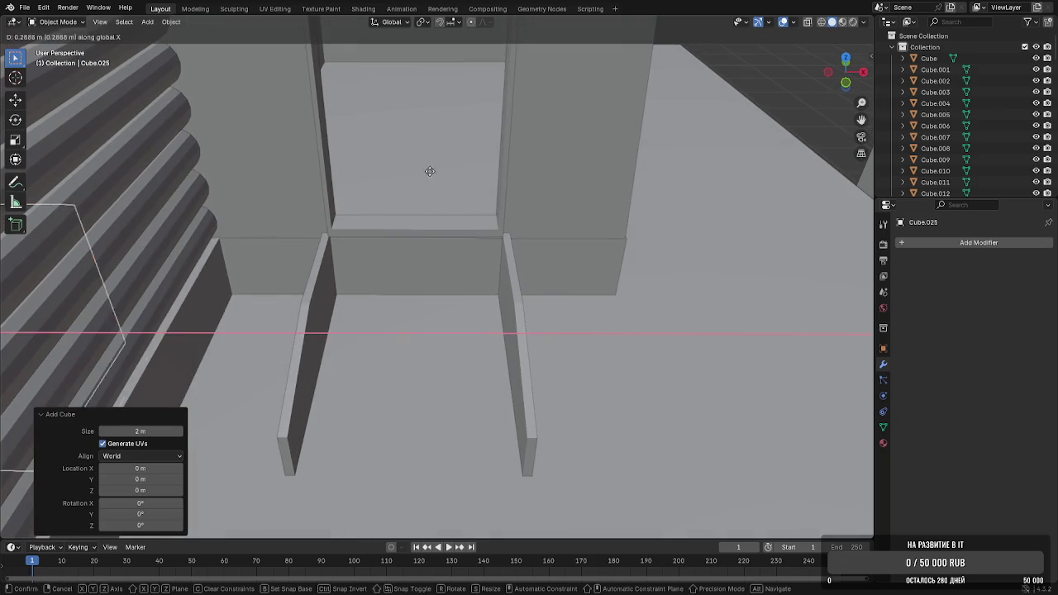
click(864, 200)
key(s)
key(z)
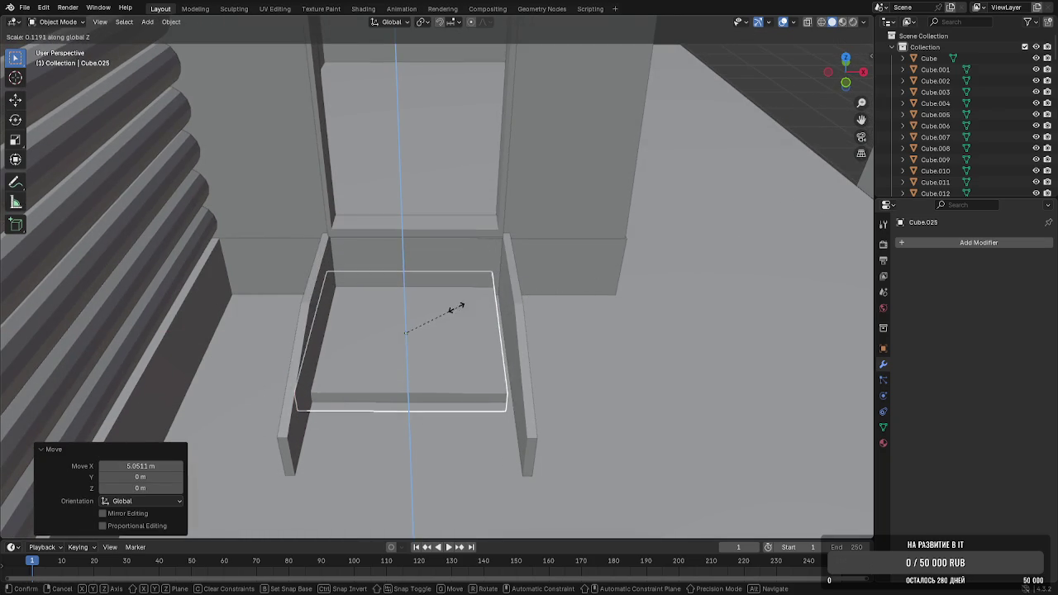
click(416, 324)
key(s)
key(y)
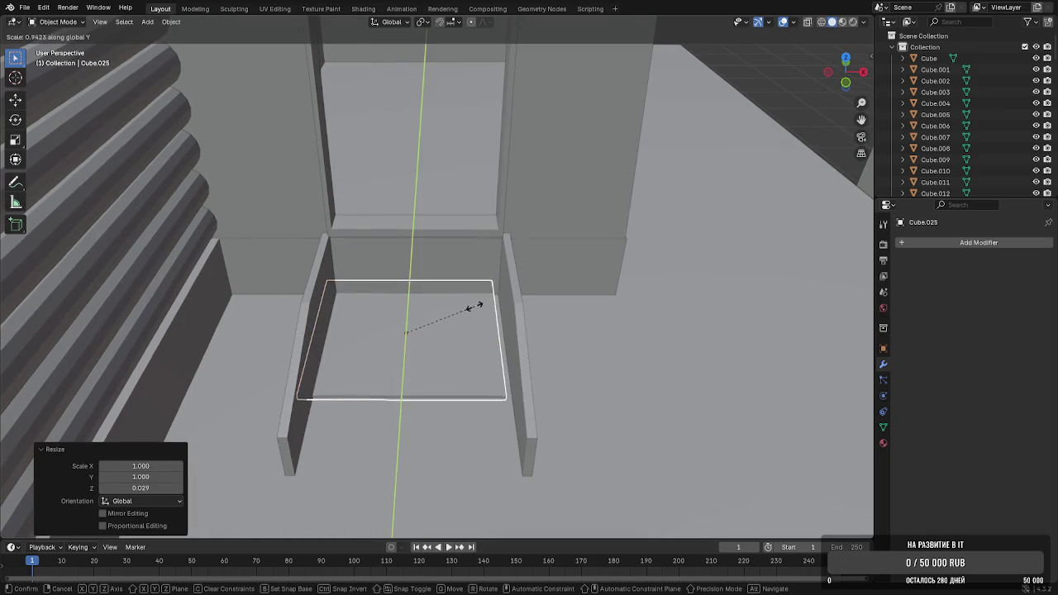
click(446, 314)
Raise the plate to step height and centre it between the side boards
middle_drag(447, 314, 359, 306)
key(g)
key(z)
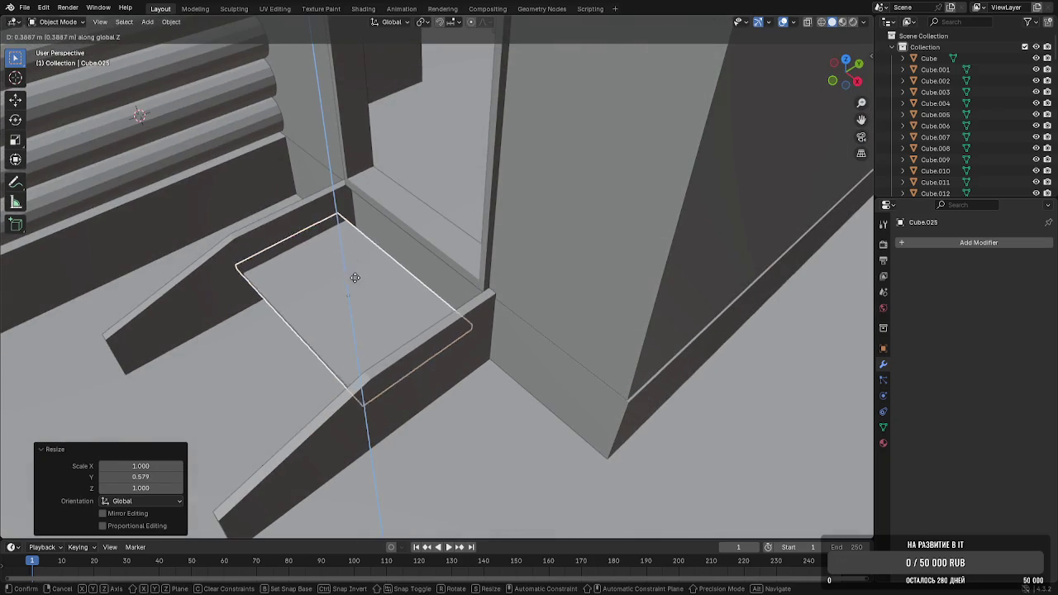
click(362, 257)
key(g)
key(y)
key(x)
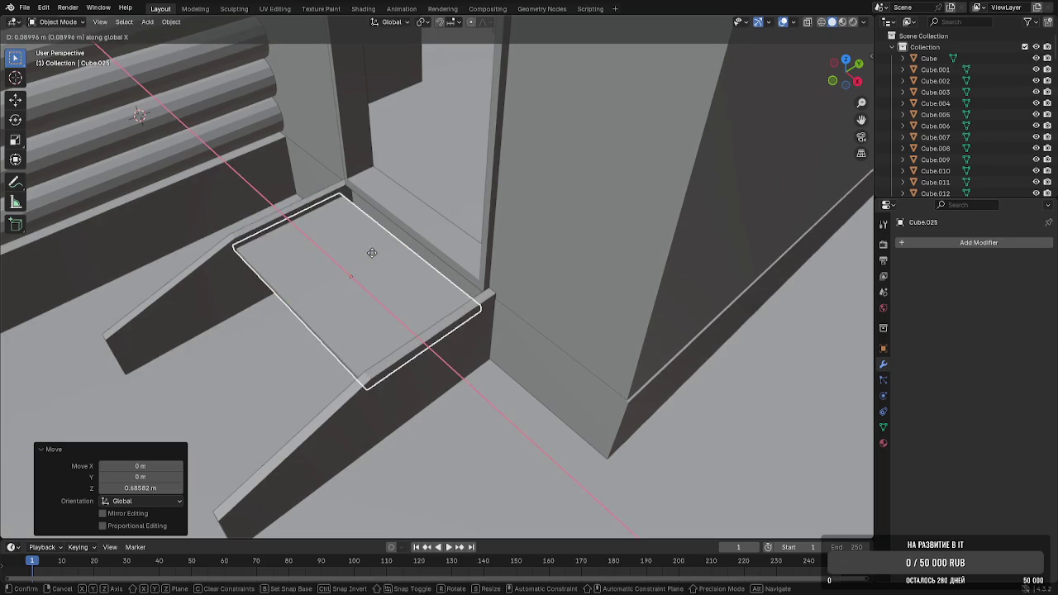
click(373, 254)
middle_drag(373, 255, 454, 259)
key(y)
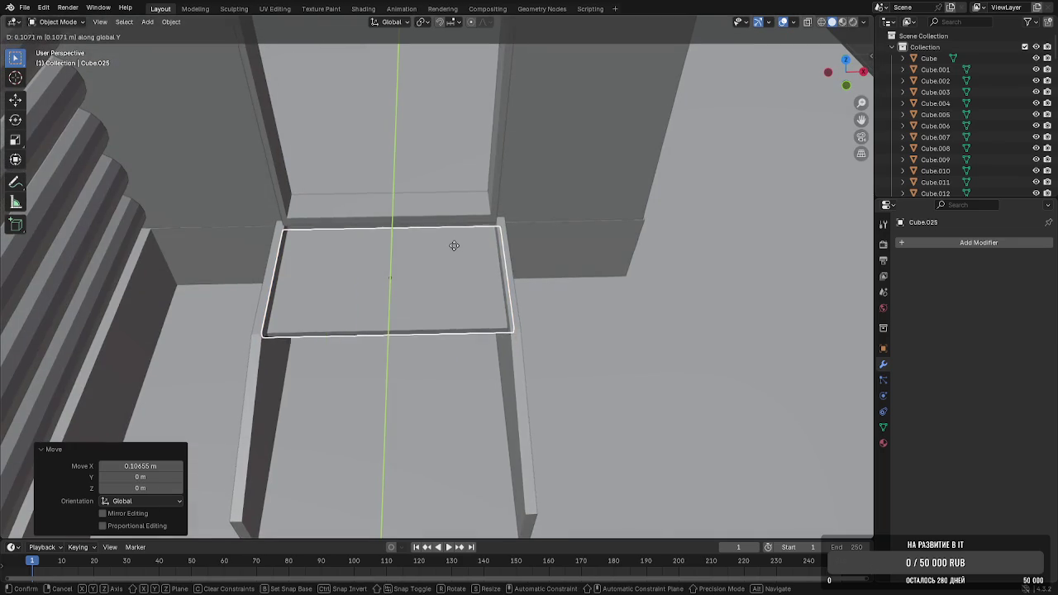
click(454, 242)
Extend the tread's front edge forward along Y in Edit Mode
key(Tab)
key(g)
key(y)
click(478, 330)
key(Tab)
Duplicate the tread one step lower, narrow it, and move it forward
key(shift+d)
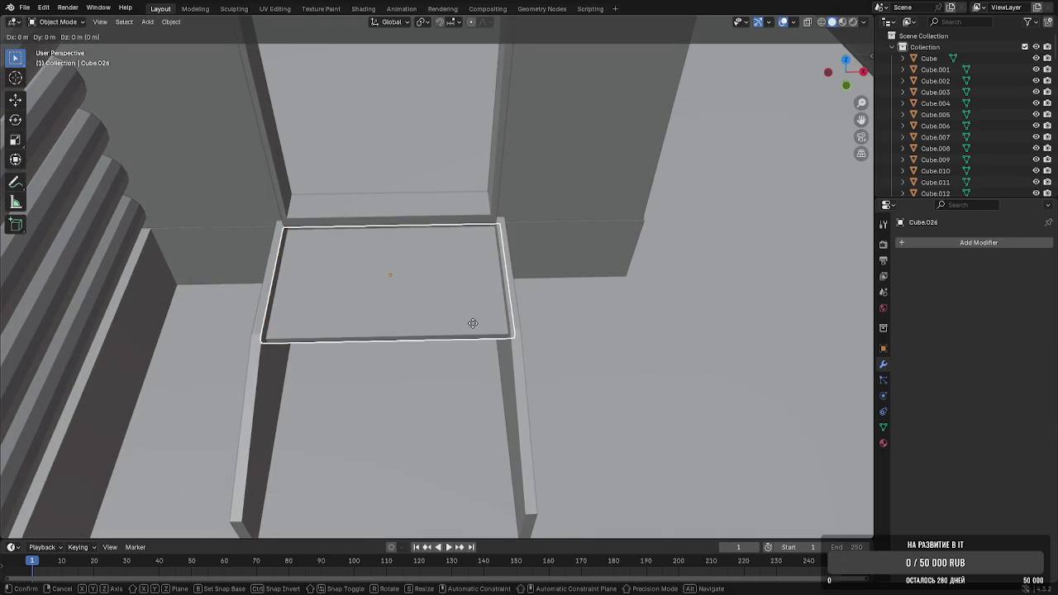
click(475, 349)
key(s)
key(x)
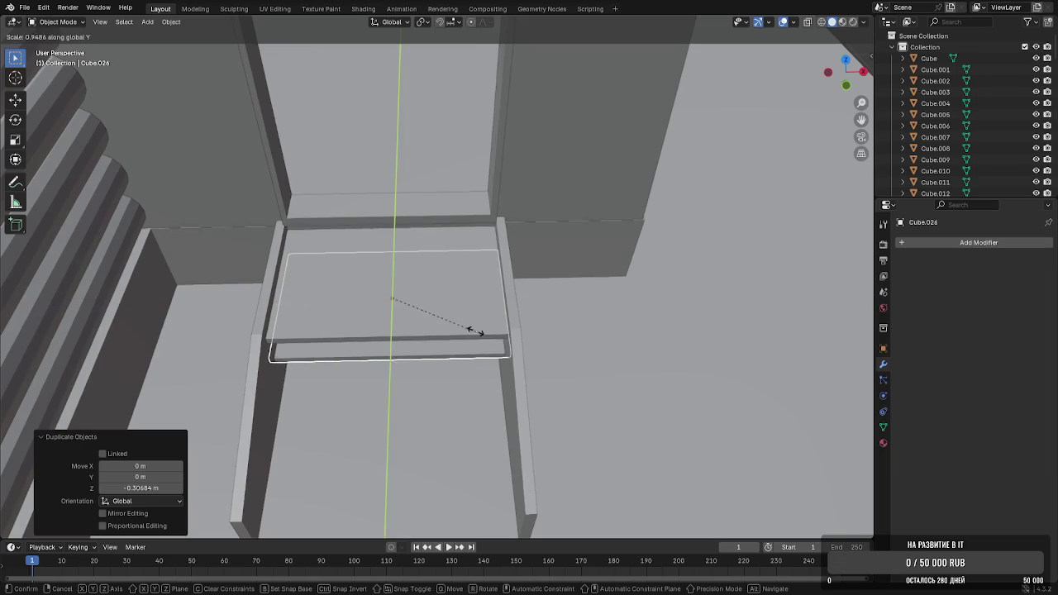
click(431, 298)
key(g)
key(y)
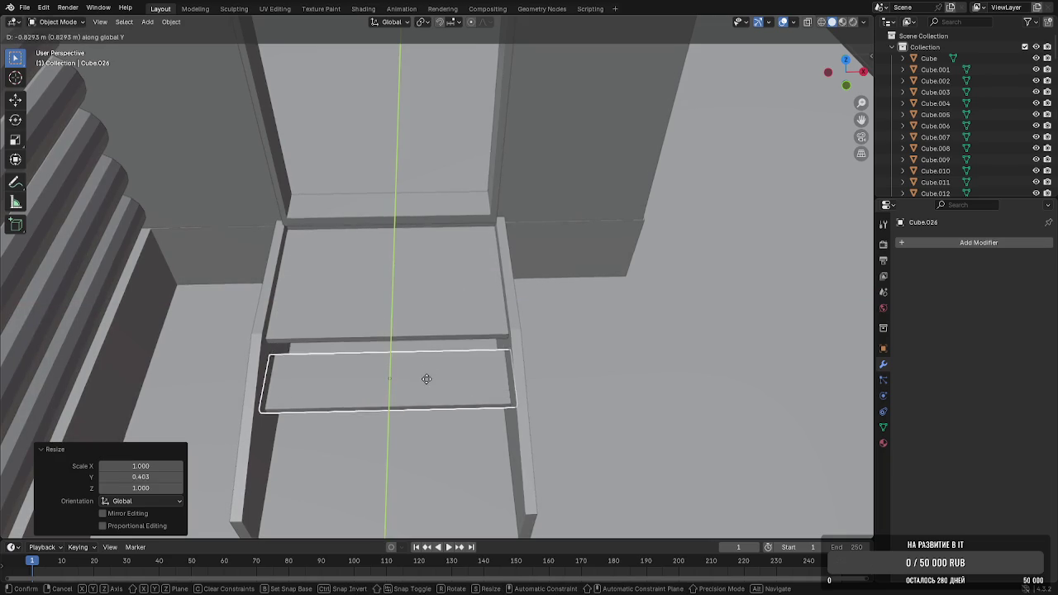
click(426, 379)
Duplicate the lower tread into a third step, sliding it forward and down
middle_drag(427, 377, 484, 296)
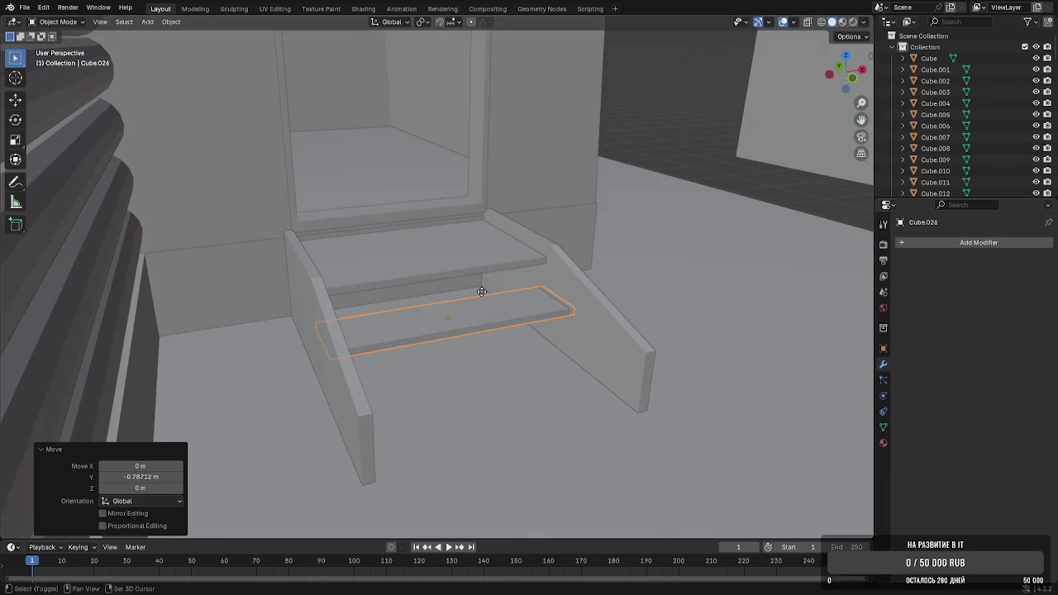
key(shift+d)
key(x)
key(y)
click(517, 352)
key(g)
key(z)
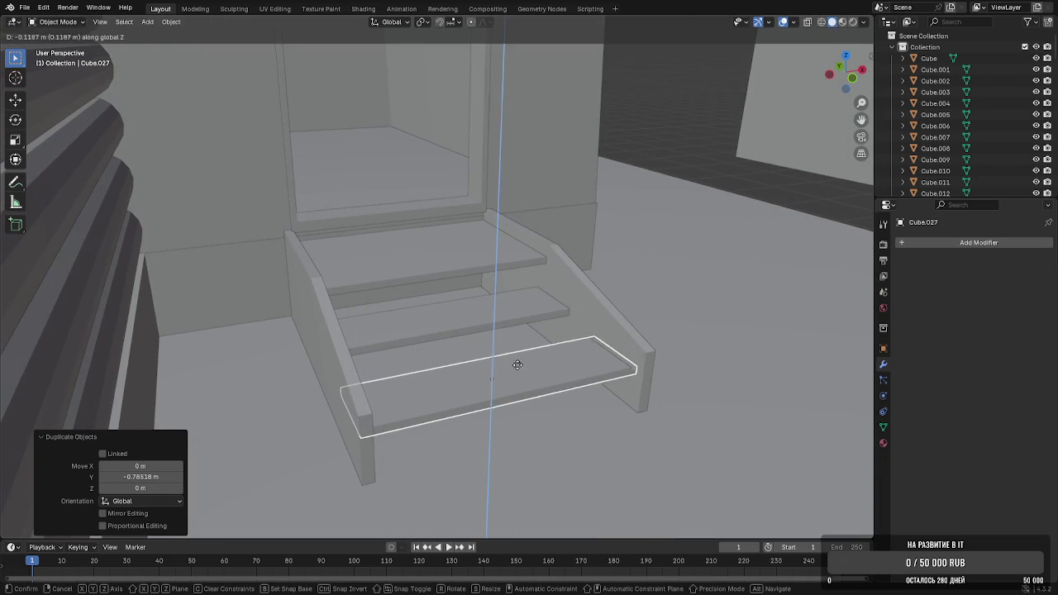
click(512, 375)
Adjust the bottom tread's height, then switch to an orthographic view of the stairs
middle_drag(512, 375, 485, 333)
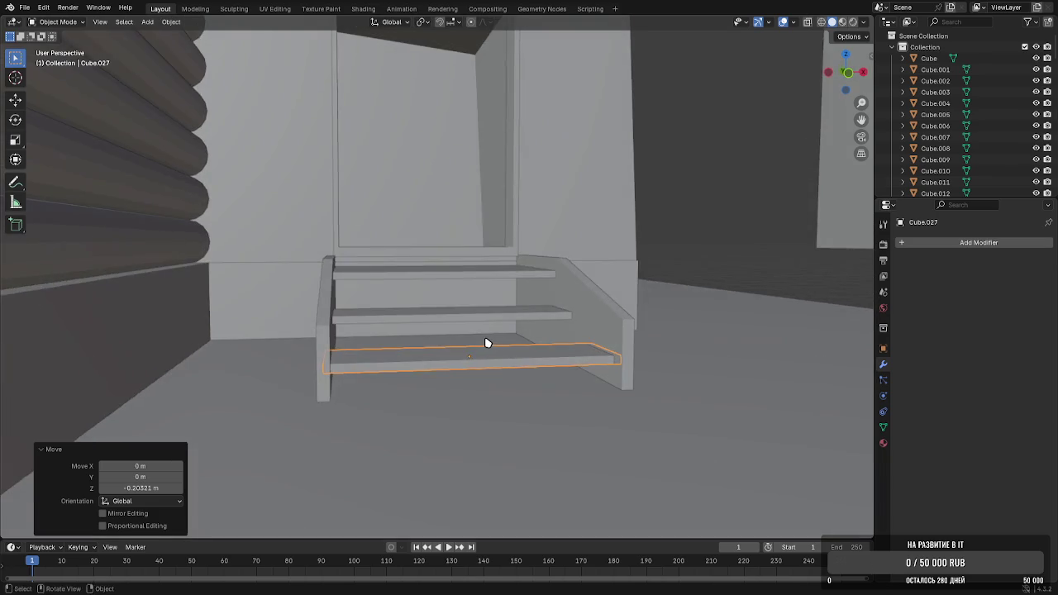
key(g)
key(z)
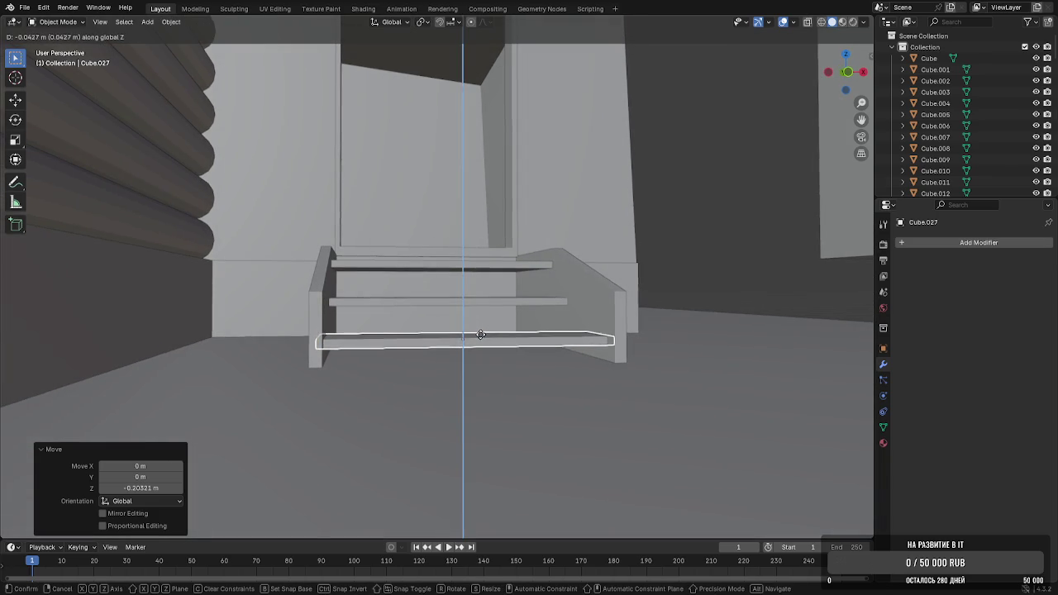
click(480, 335)
key(Tab)
key(Tab)
mouse_move(742, 239)
middle_down()
mouse_move(723, 261)
mouse_move(432, 290)
middle_up()
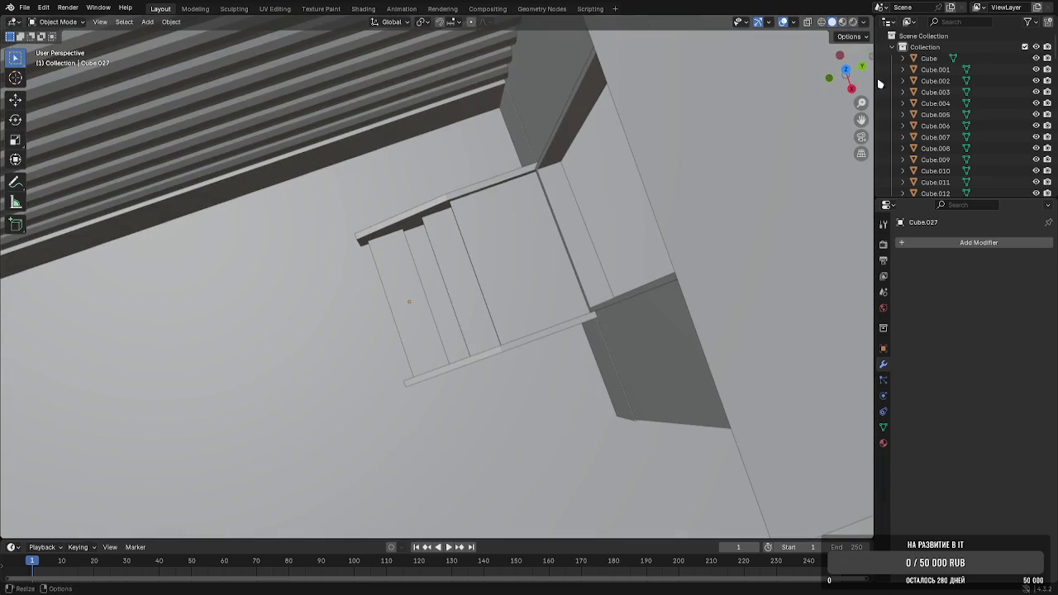
click(851, 66)
From the top view, slide the bottom tread along X to line up with the others
key(KP_0)
key(KP_0)
mouse_move(580, 227)
middle_down()
mouse_move(567, 204)
mouse_move(625, 157)
middle_up()
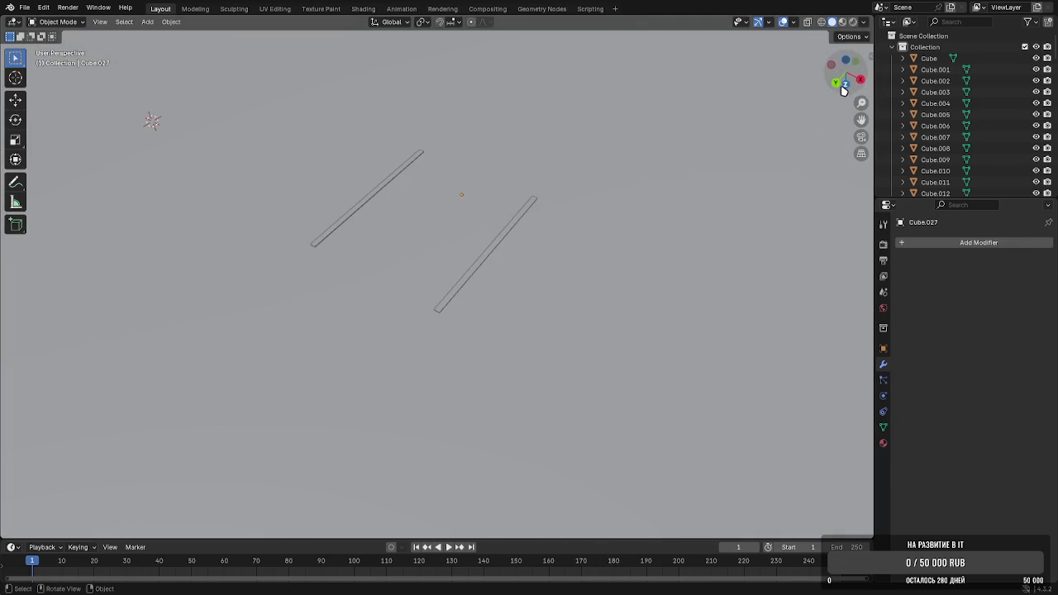
click(843, 86)
click(471, 298)
scroll(471, 298, up, 2)
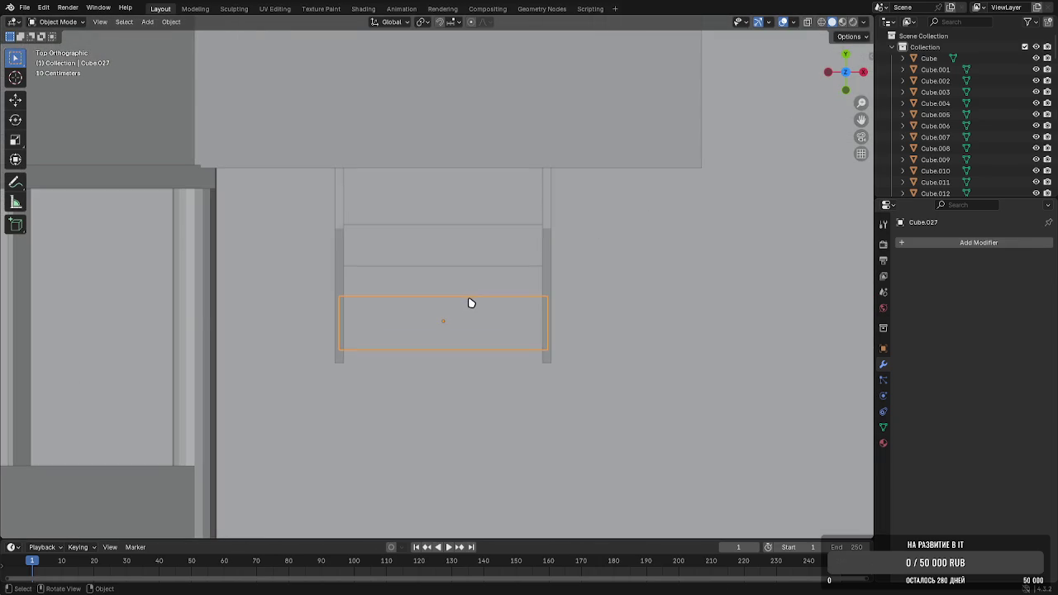
key(g)
key(x)
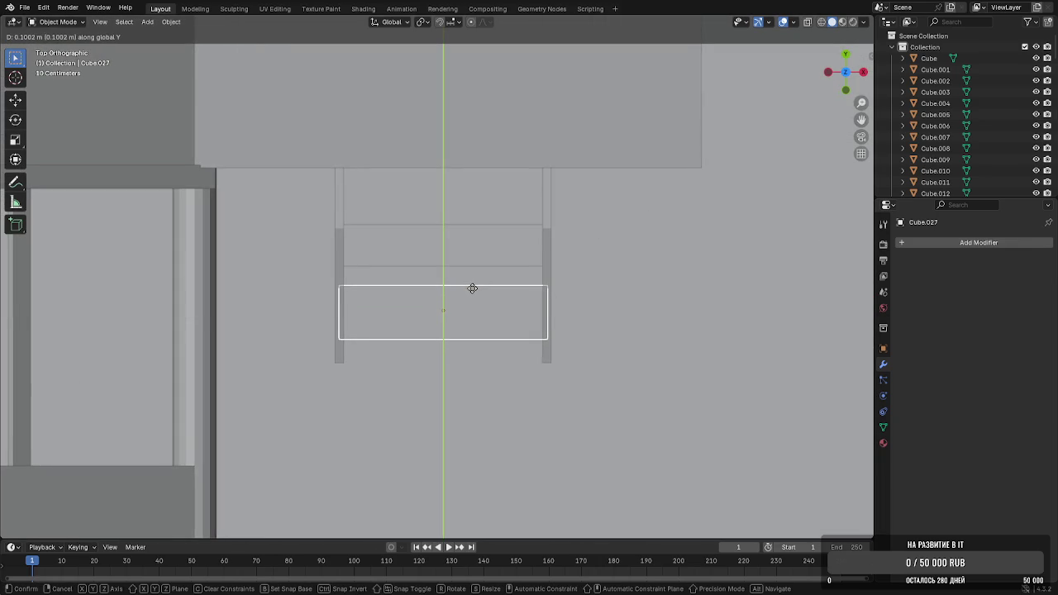
click(472, 287)
Select the stray tall box beside the annex and delete it
mouse_move(524, 296)
middle_down()
mouse_move(491, 208)
mouse_move(567, 196)
mouse_move(463, 277)
mouse_move(446, 253)
mouse_move(455, 243)
mouse_move(472, 278)
middle_up()
scroll(463, 277, up, 3)
scroll(472, 279, down, 5)
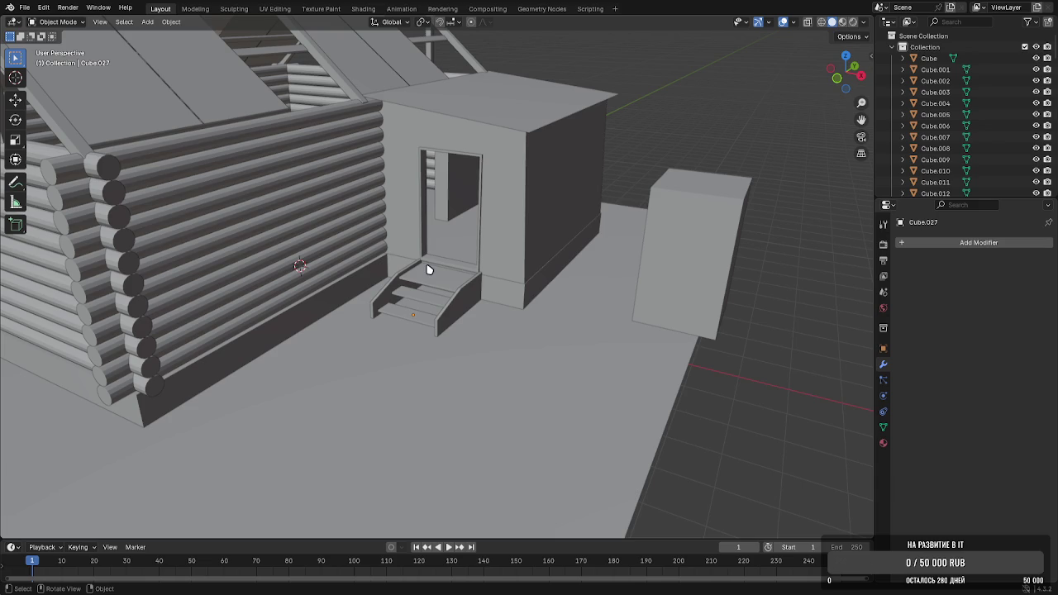
mouse_move(429, 269)
middle_down()
mouse_move(467, 236)
mouse_move(421, 239)
mouse_move(461, 301)
middle_up()
scroll(468, 237, down, 5)
scroll(421, 239, up, 6)
click(460, 301)
key(Delete)
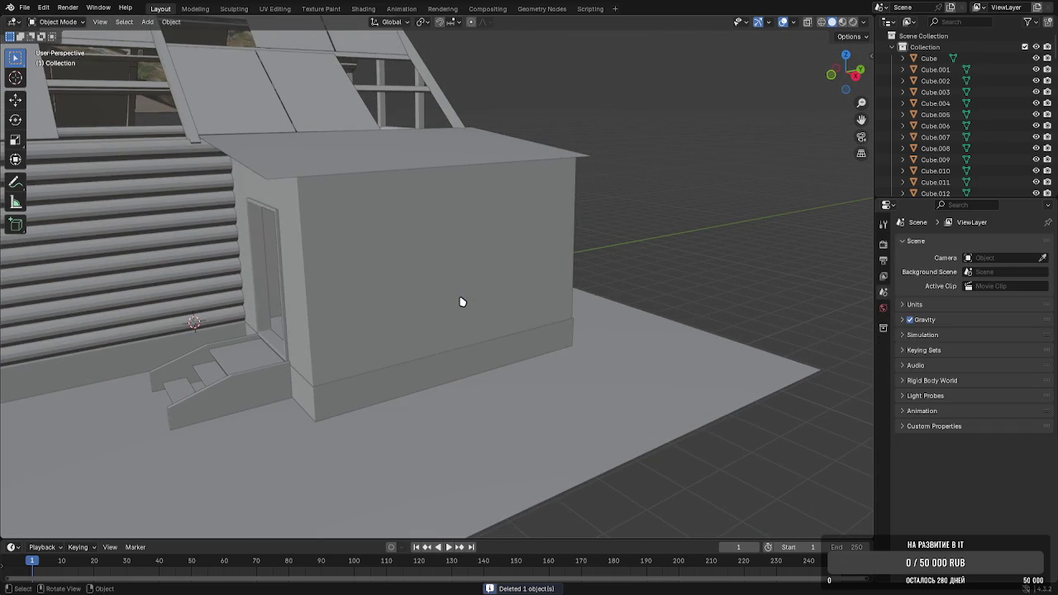
Add a new cube and raise it to window height beside the annex
middle_drag(439, 261, 405, 267)
scroll(406, 267, up, 3)
scroll(281, 192, down, 2)
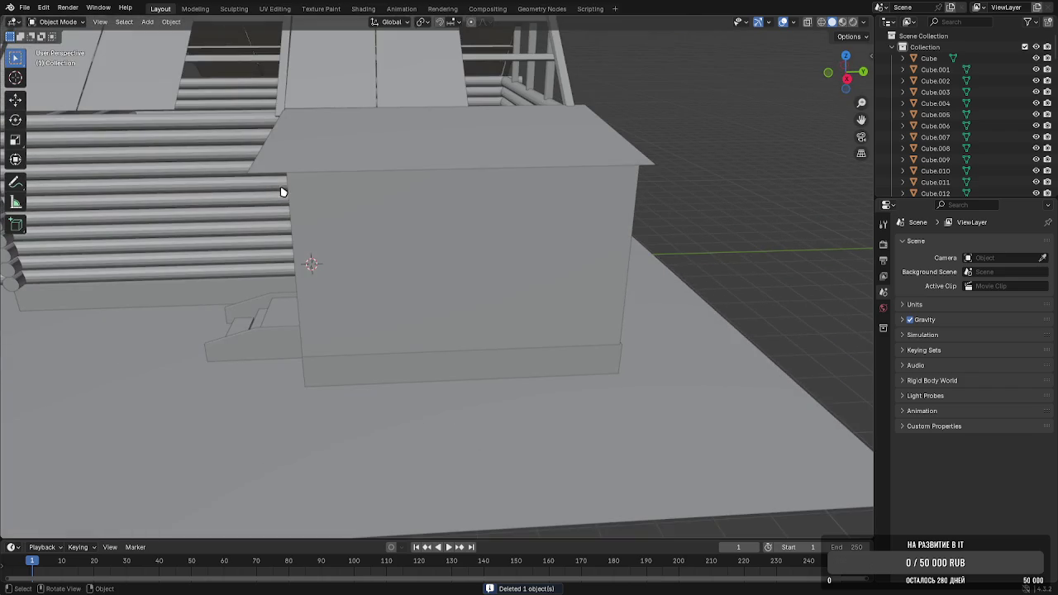
click(148, 23)
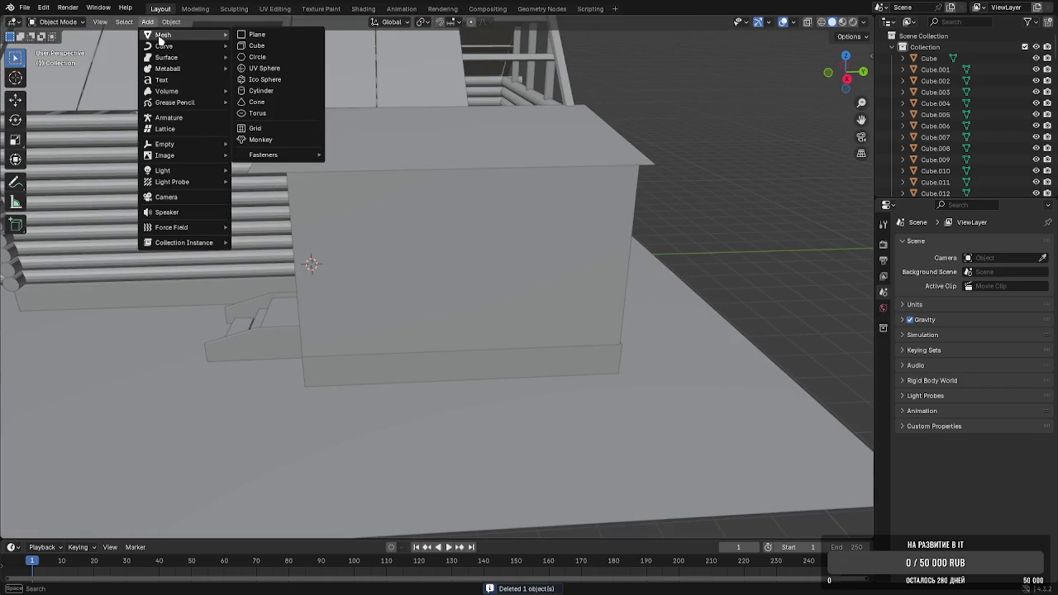
click(269, 47)
key(g)
key(x)
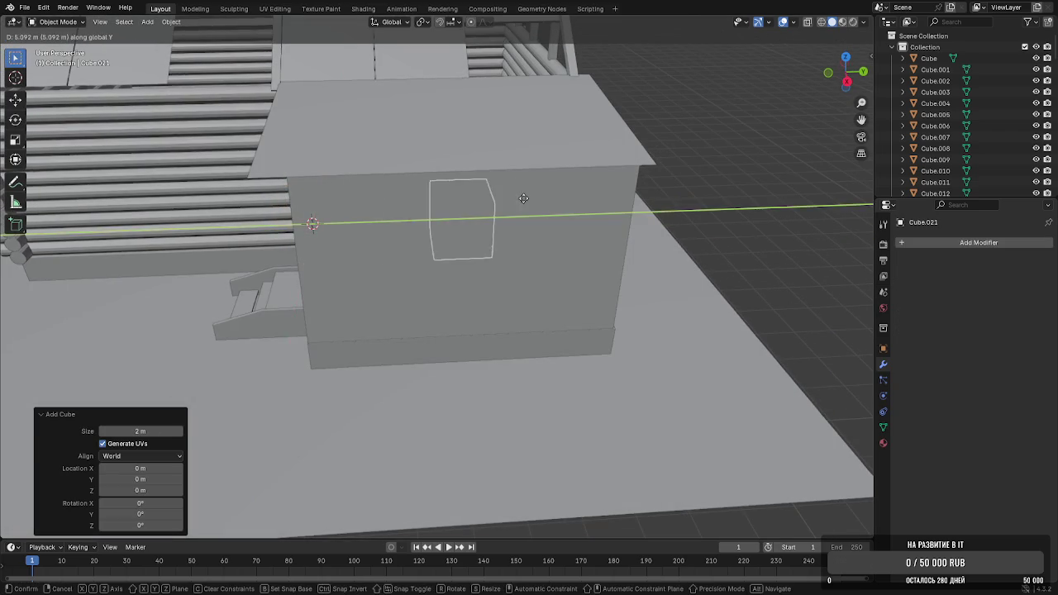
click(519, 211)
key(g)
key(x)
key(z)
click(513, 236)
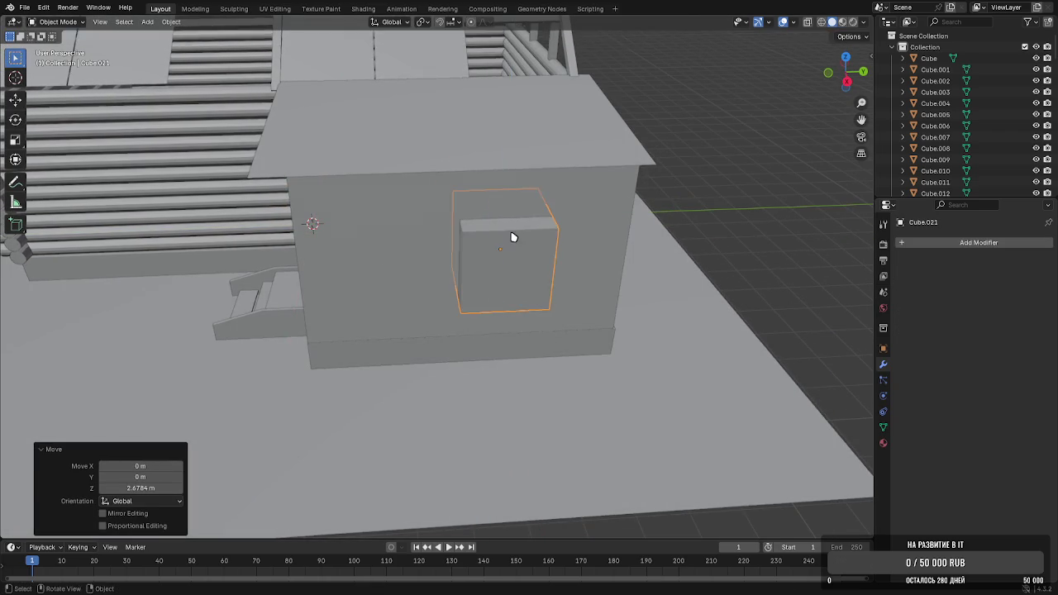
Slide the cube along X and Y until it sits in the annex's side wall
middle_drag(513, 236, 513, 220)
key(g)
key(x)
key(y)
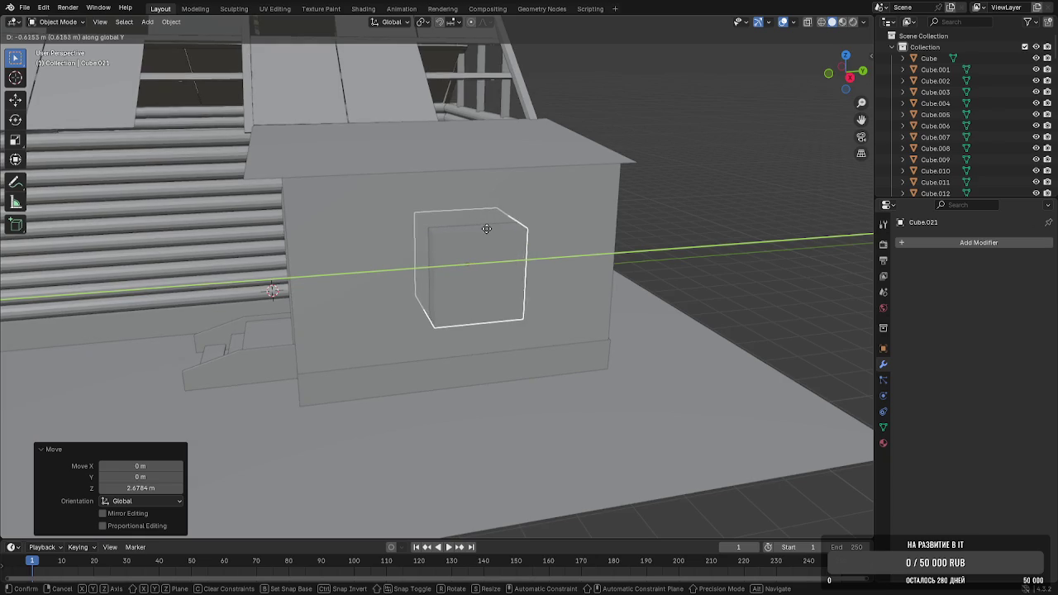
click(484, 231)
key(g)
key(z)
key(x)
key(y)
click(397, 239)
Widen the cutter by moving its side face along Y, then select the annex body
key(Tab)
middle_drag(402, 243, 444, 249)
click(445, 249)
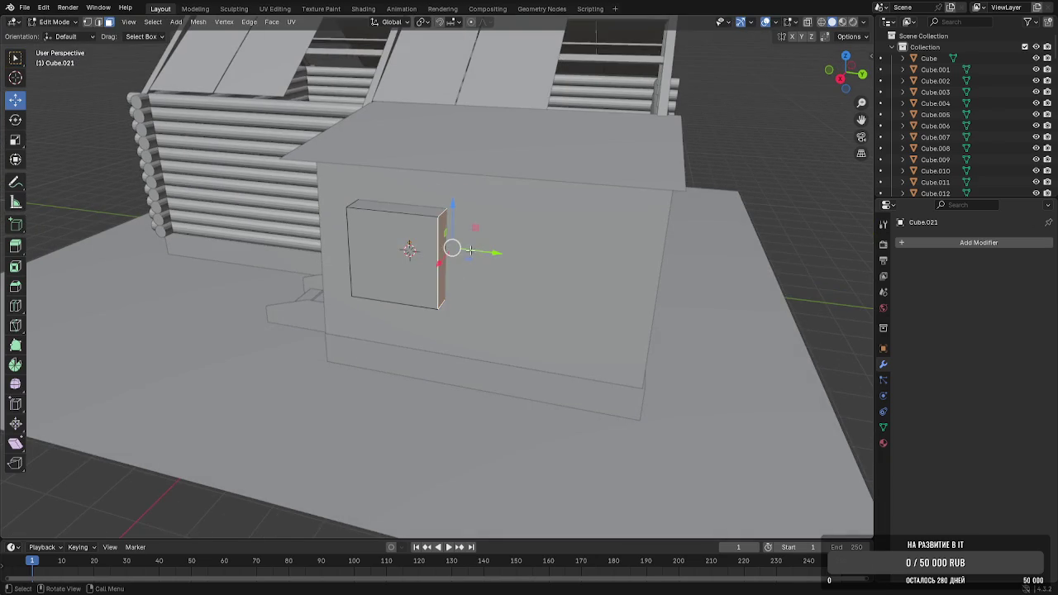
key(g)
key(y)
click(508, 253)
key(Tab)
key(KP_Decimal)
click(546, 289)
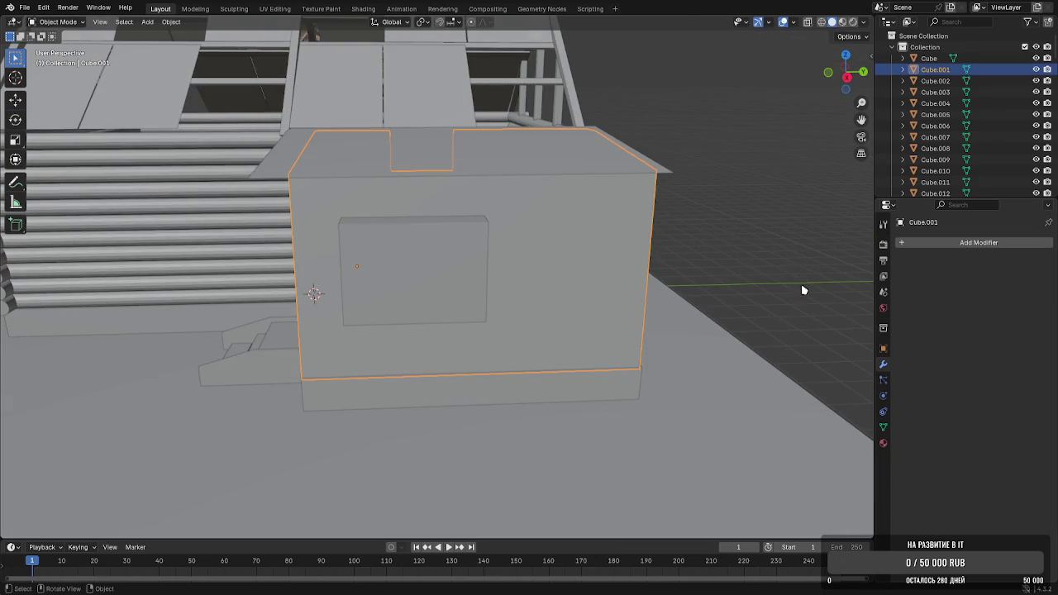
click(972, 244)
Cut the window with an applied Difference Boolean on the annex, using the cutter cube
key(Escape)
click(898, 246)
mouse_move(869, 247)
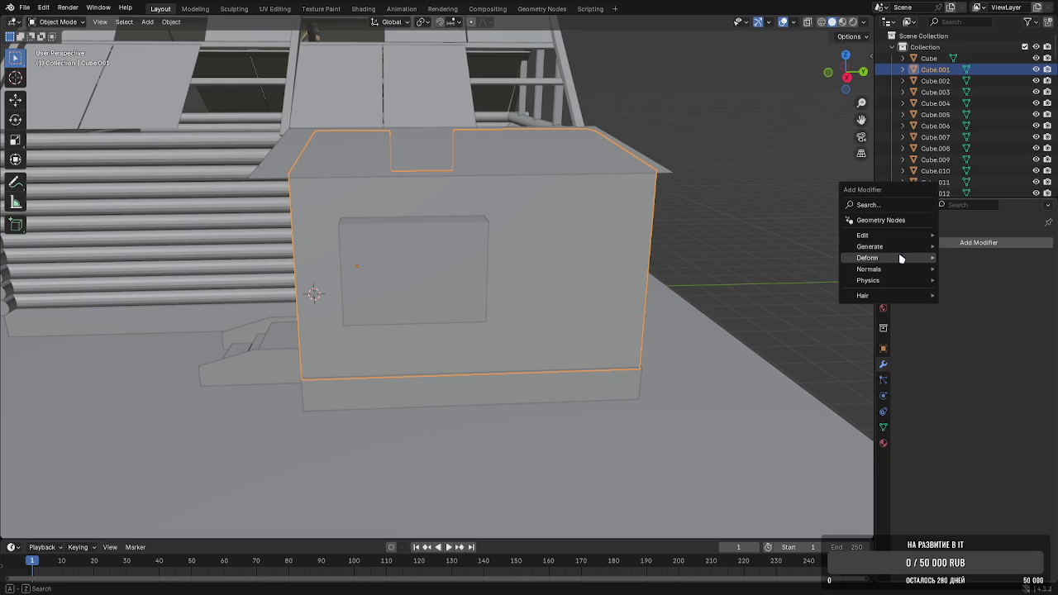
click(965, 269)
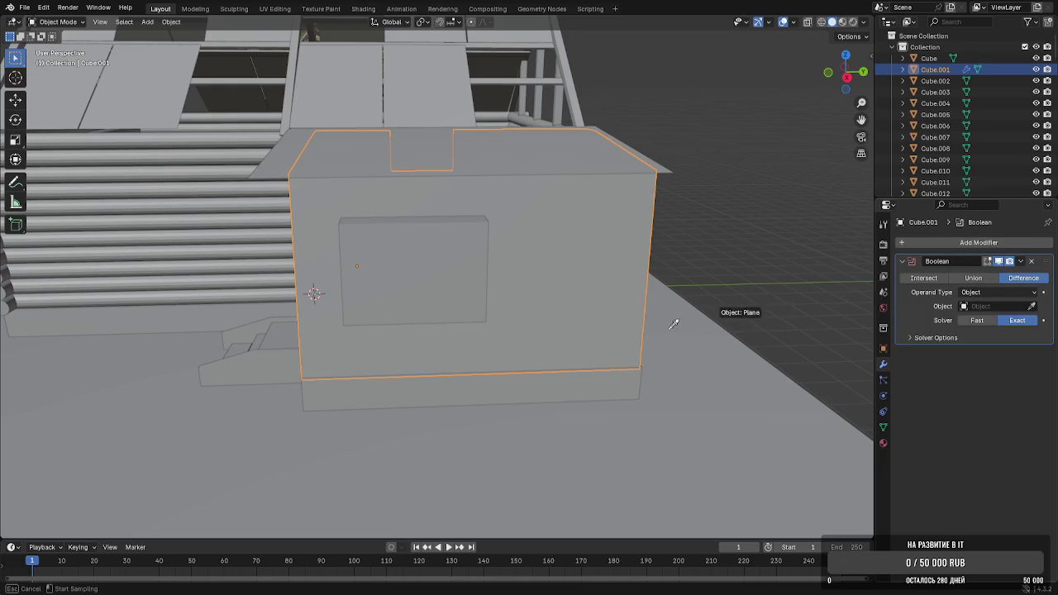
click(1021, 261)
click(967, 279)
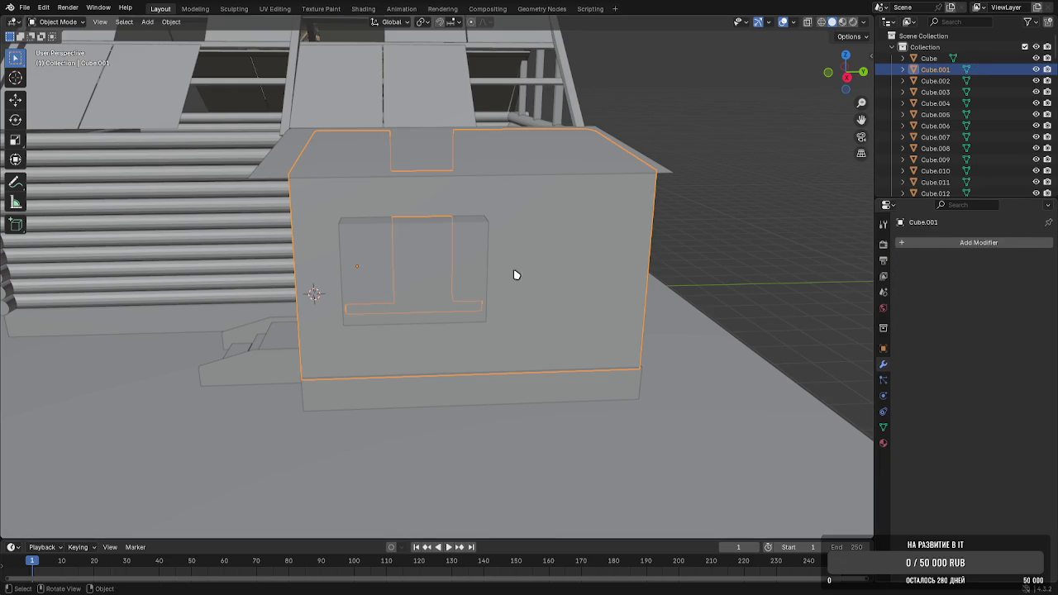
Move the cutter box away from the annex along Y
click(463, 272)
key(g)
key(x)
key(y)
click(43, 251)
scroll(343, 298, up, 3)
scroll(373, 319, up, 3)
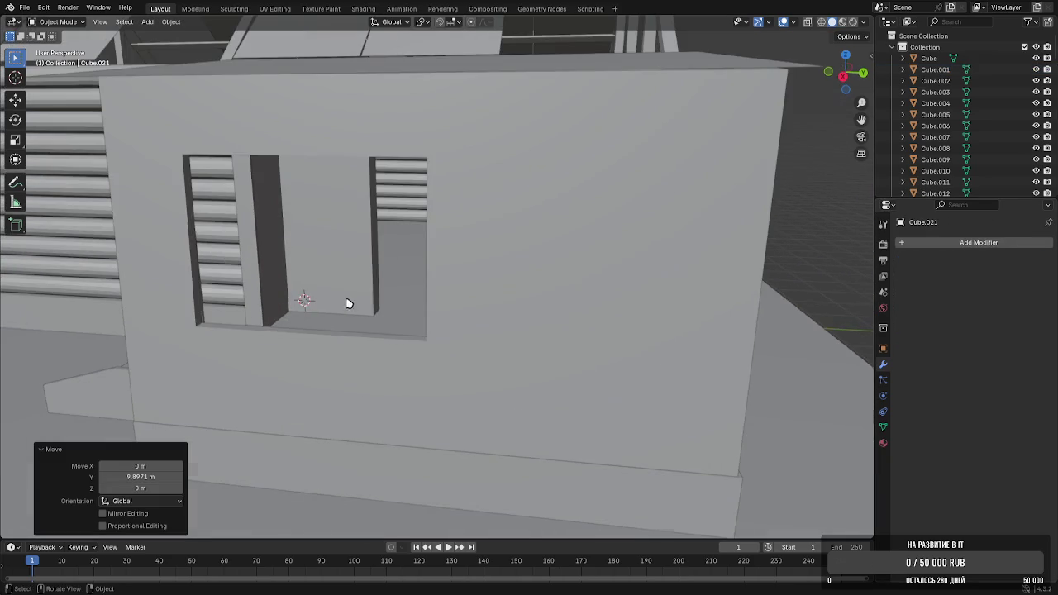
scroll(404, 335, up, 3)
scroll(404, 335, down, 5)
Select the annex's door frame piece and duplicate it
middle_drag(422, 314, 496, 328)
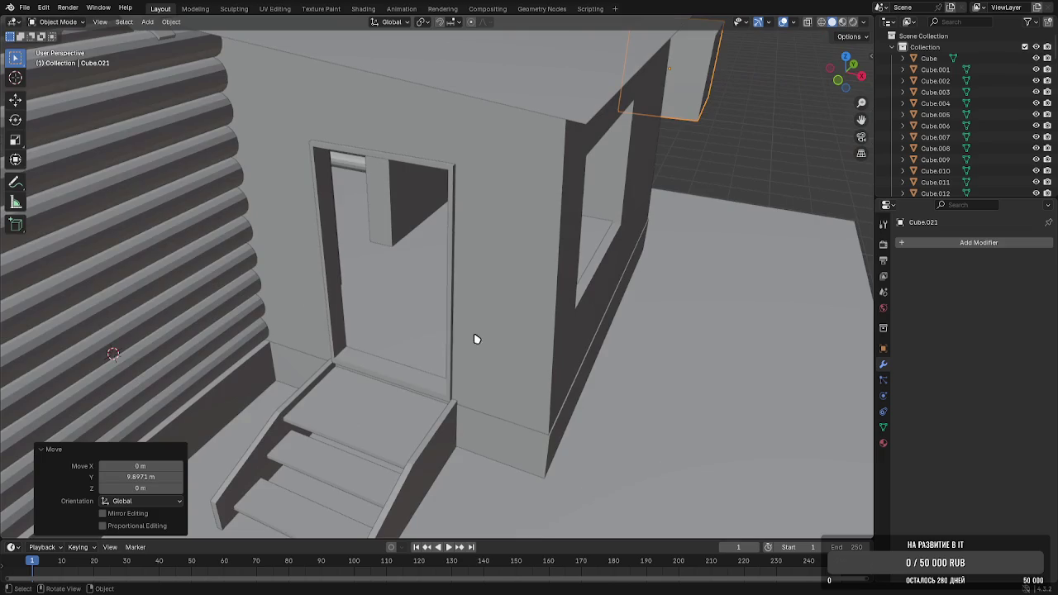
click(397, 370)
scroll(392, 379, up, 4)
mouse_move(392, 378)
middle_down()
mouse_move(419, 368)
mouse_move(354, 362)
mouse_move(399, 358)
middle_up()
key(shift+d)
Lift the copied frame and rotate it 90° around Z
key(x)
key(z)
click(367, 484)
key(r)
key(y)
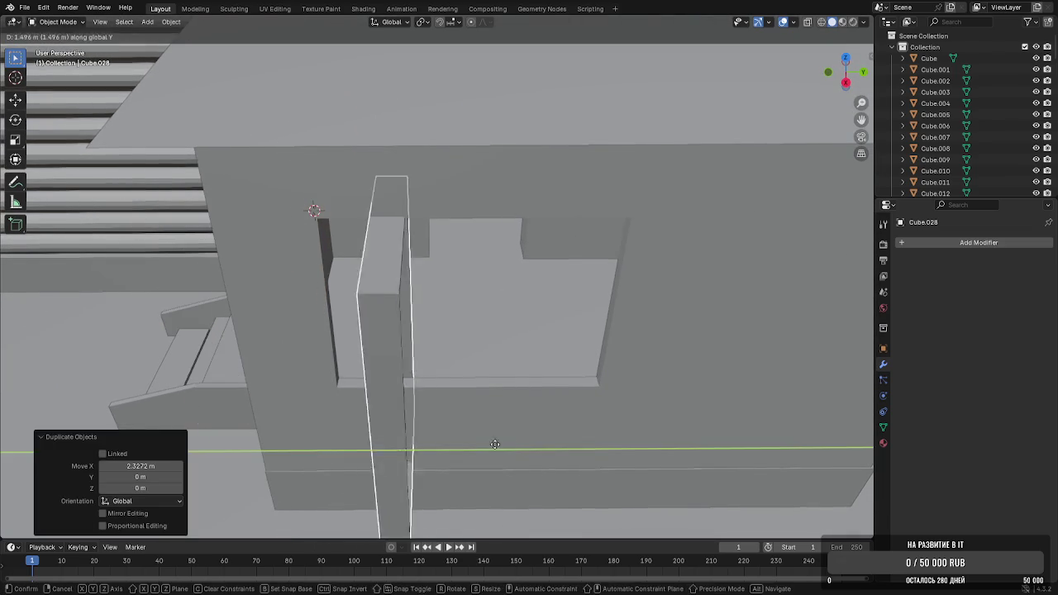
text(zxz90)
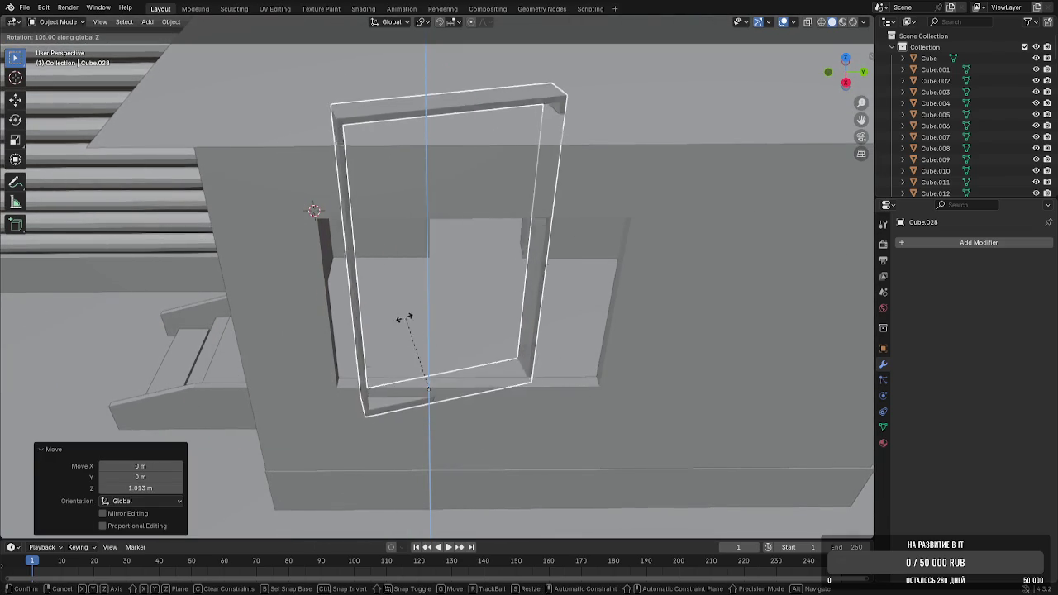
click(431, 322)
scroll(431, 323, up, 3)
middle_drag(431, 322, 505, 326)
Move the frame along Z, X and Y into the annex's window opening
key(g)
key(z)
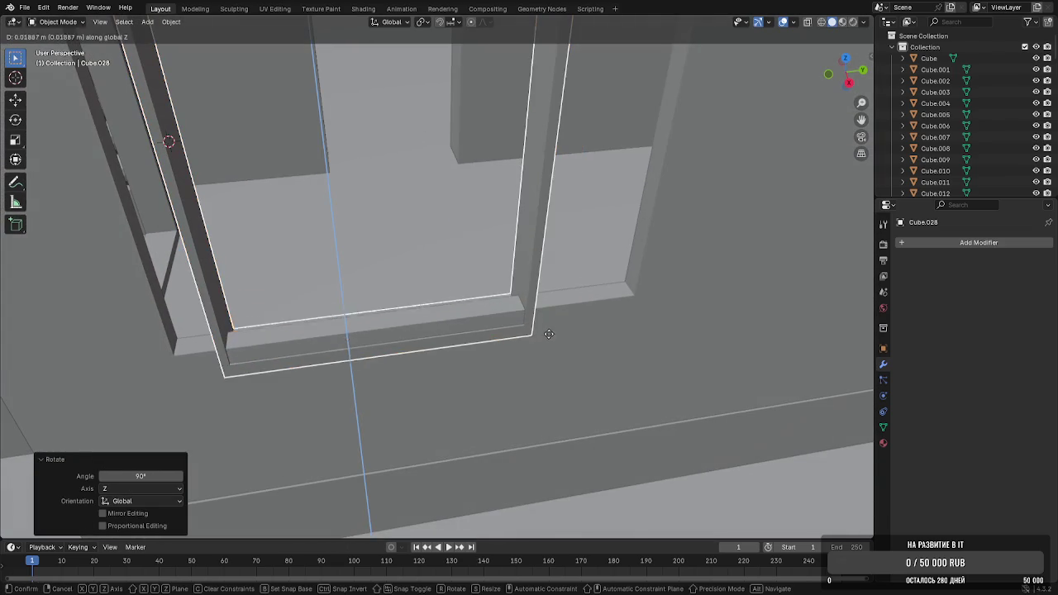
click(548, 320)
key(g)
key(x)
click(550, 324)
key(g)
key(y)
click(550, 325)
In Edit Mode, slide the frame's side strip along Y to fit the opening
key(Tab)
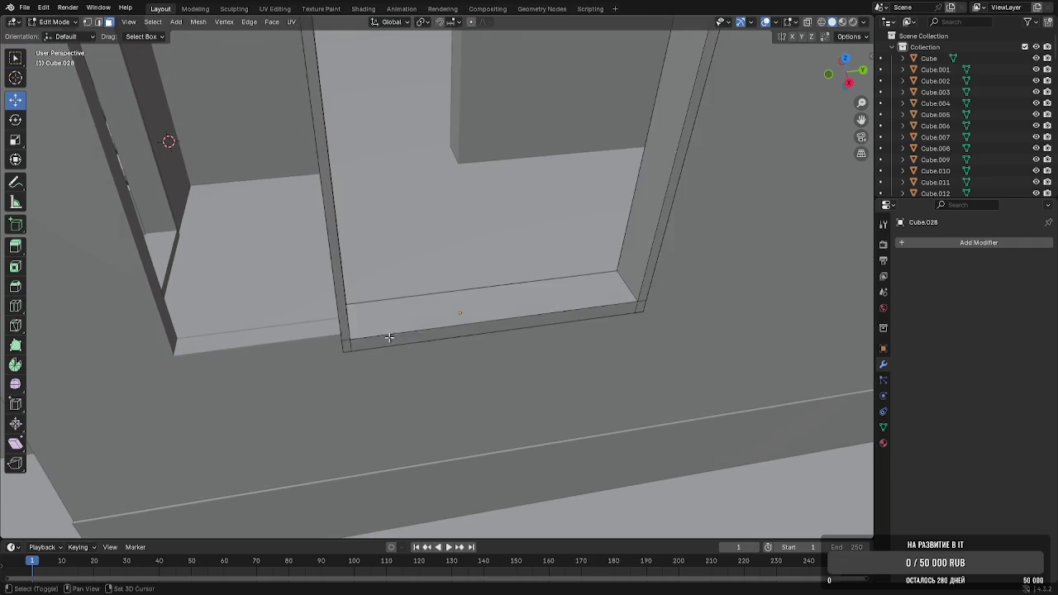
scroll(484, 308, up, 2)
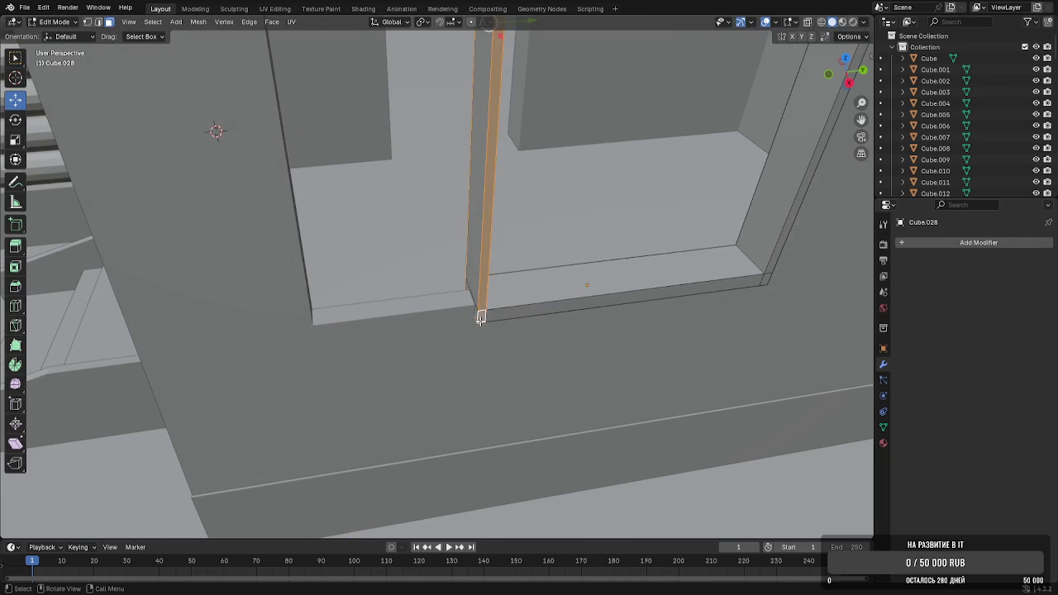
key(y)
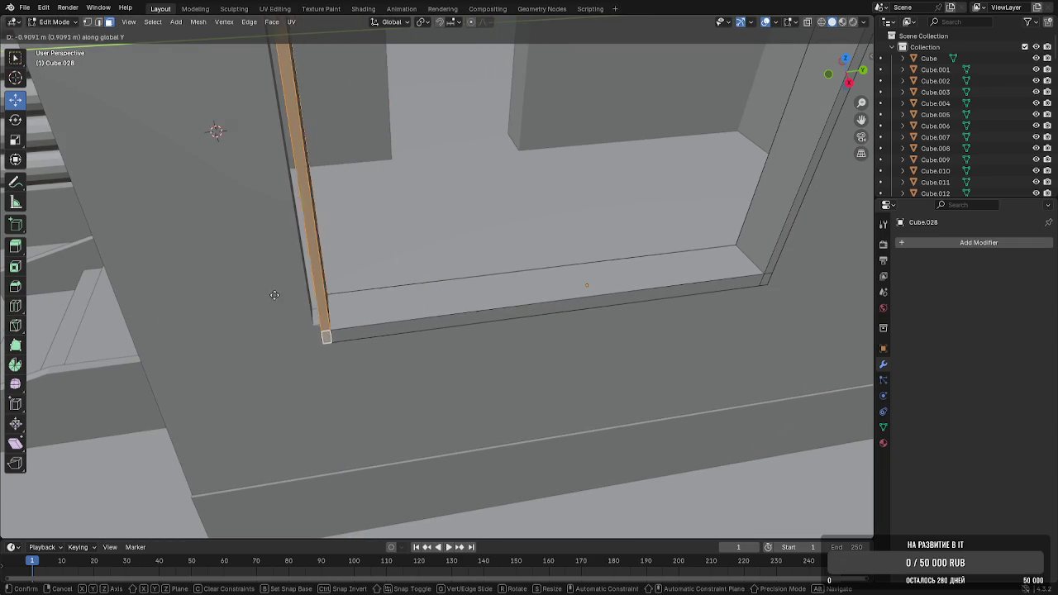
click(251, 296)
mouse_move(256, 298)
middle_down()
mouse_move(402, 307)
mouse_move(406, 295)
mouse_move(276, 406)
mouse_move(575, 253)
middle_up()
click(616, 251)
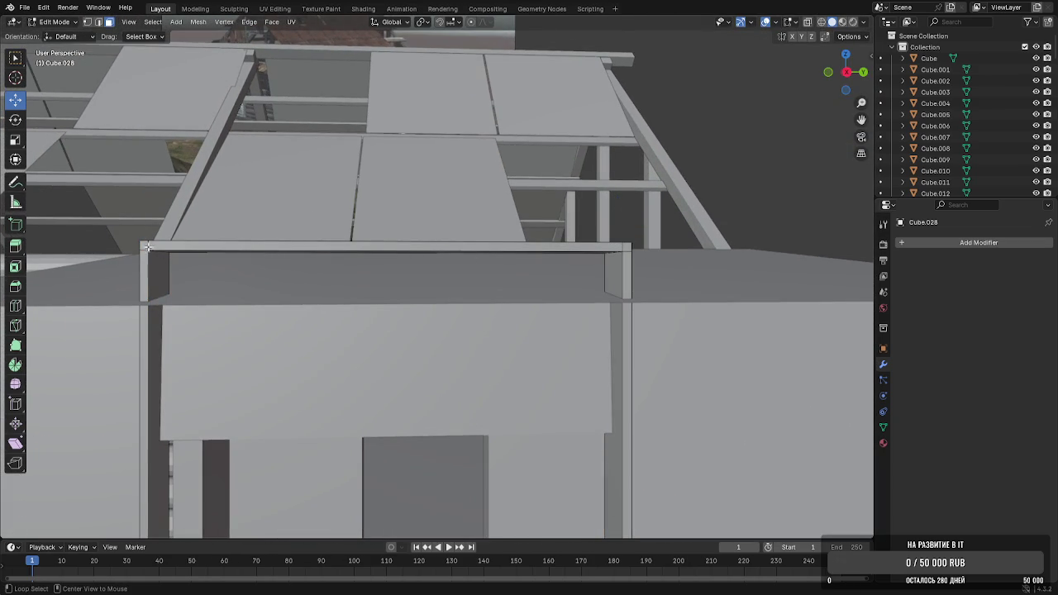
right_click(247, 260)
Lower the frame's top edge and shift it along X to fit the window
middle_drag(248, 260, 471, 274)
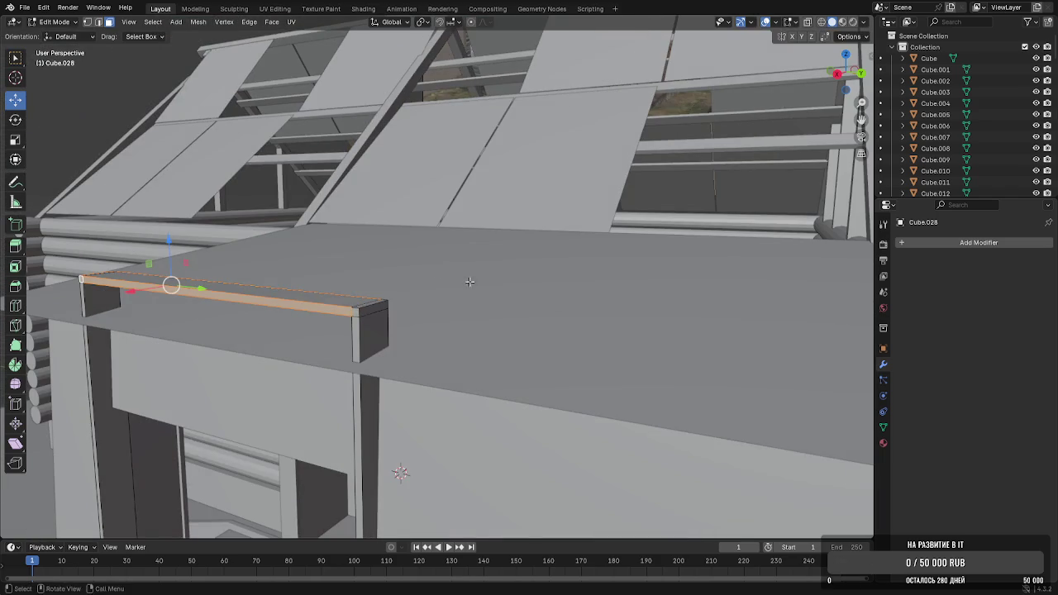
middle_drag(356, 312, 496, 248)
scroll(496, 248, down, 4)
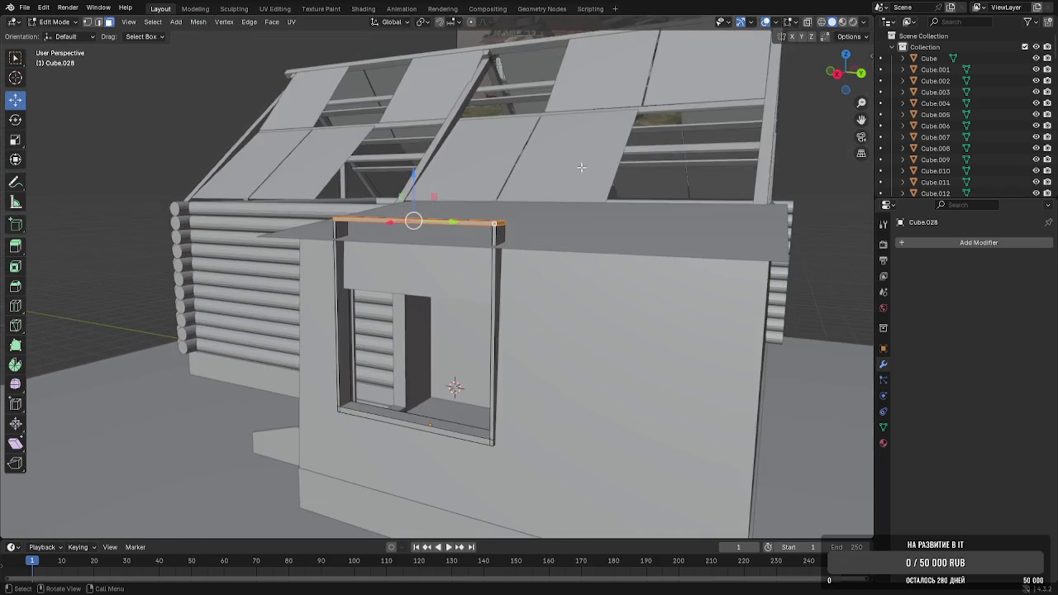
key(g)
key(z)
click(548, 295)
mouse_move(548, 295)
middle_down()
mouse_move(461, 318)
mouse_move(469, 305)
middle_up()
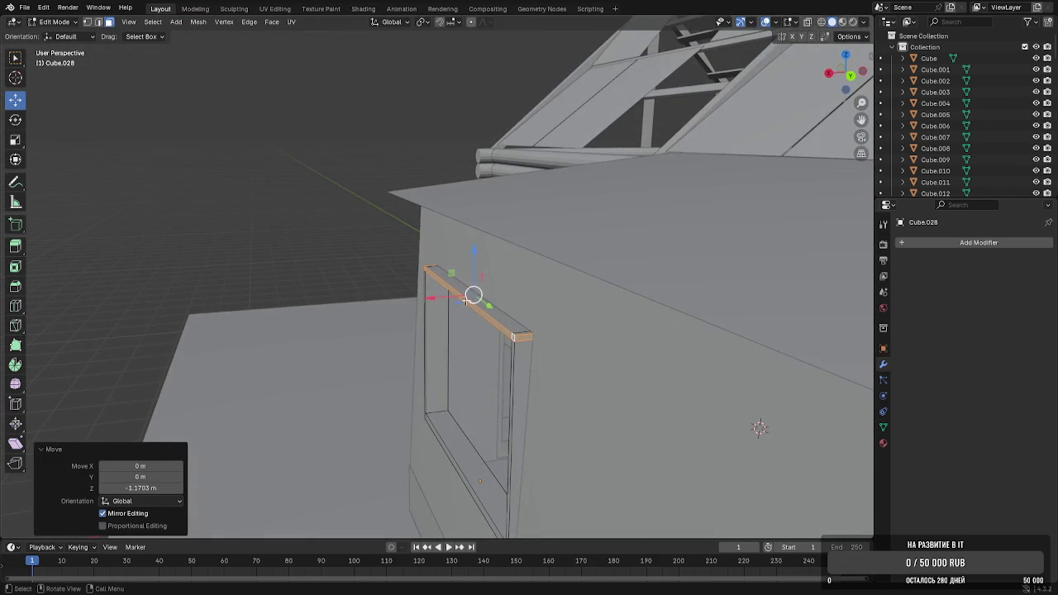
drag(434, 297, 443, 296)
click(445, 295)
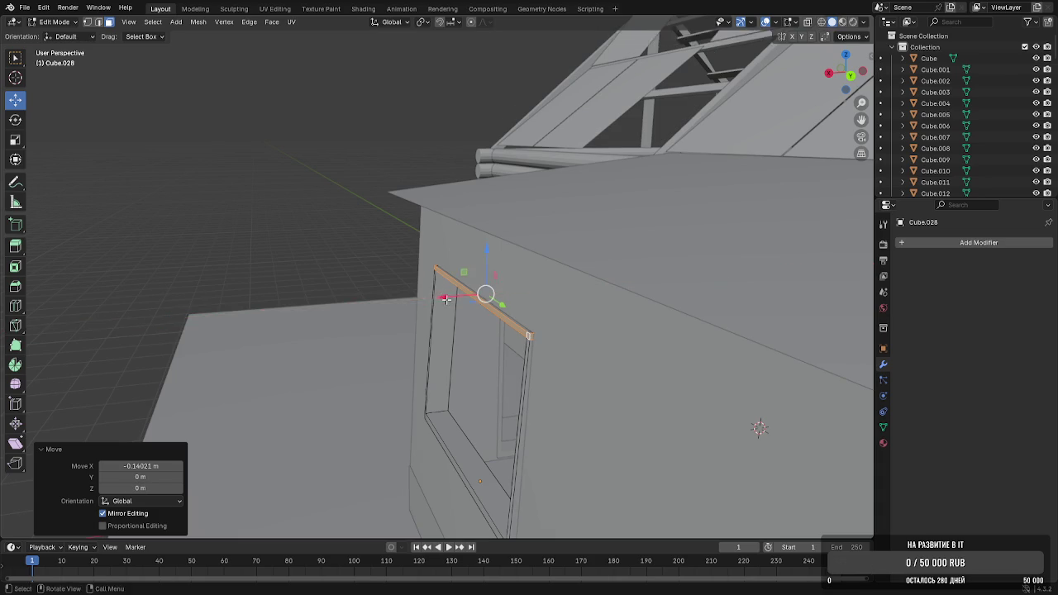
middle_drag(445, 295, 408, 280)
drag(384, 231, 382, 230)
scroll(382, 231, down, 5)
Inspect the fitted window frame and sill, then orbit out to view the whole building
key(Tab)
scroll(612, 269, down, 3)
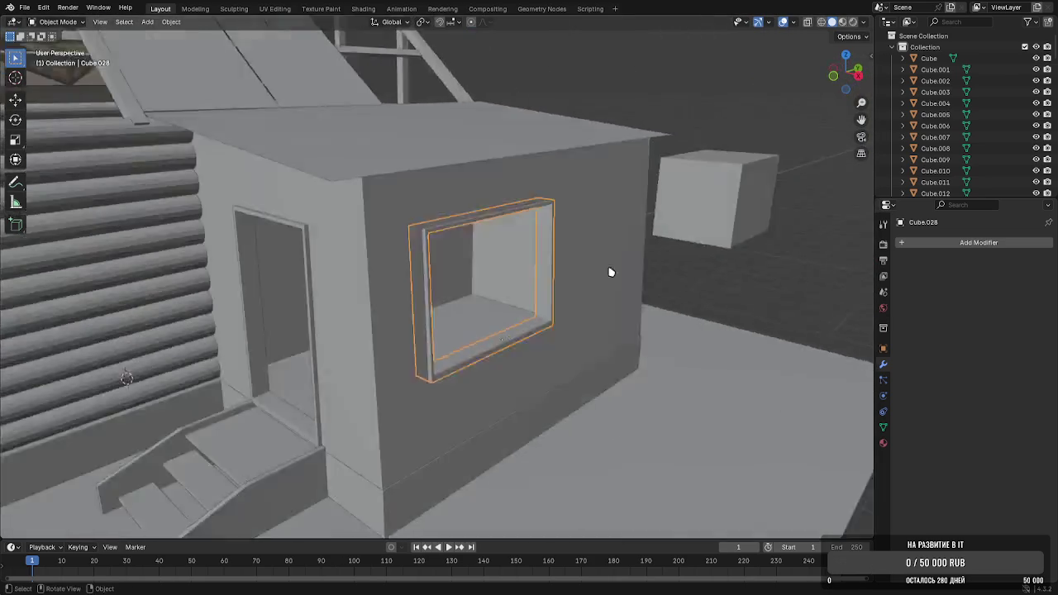
scroll(728, 267, down, 2)
scroll(517, 353, up, 8)
mouse_move(517, 353)
middle_down()
mouse_move(526, 324)
mouse_move(617, 316)
mouse_move(524, 319)
mouse_move(595, 319)
mouse_move(353, 300)
middle_up()
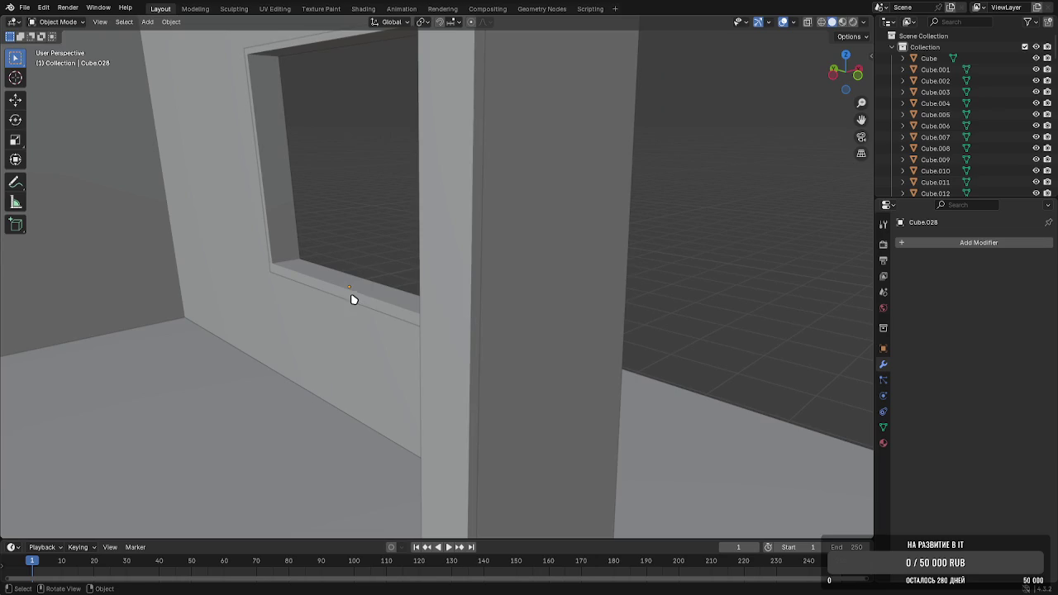
key(Tab)
scroll(272, 271, up, 3)
scroll(345, 283, up, 3)
scroll(318, 287, up, 2)
mouse_move(420, 304)
middle_down()
mouse_move(508, 353)
mouse_move(479, 342)
mouse_move(553, 353)
mouse_move(604, 334)
mouse_move(392, 295)
middle_up()
key(Tab)
click(435, 246)
scroll(435, 246, down, 5)
middle_drag(642, 273, 485, 302)
scroll(485, 302, down, 3)
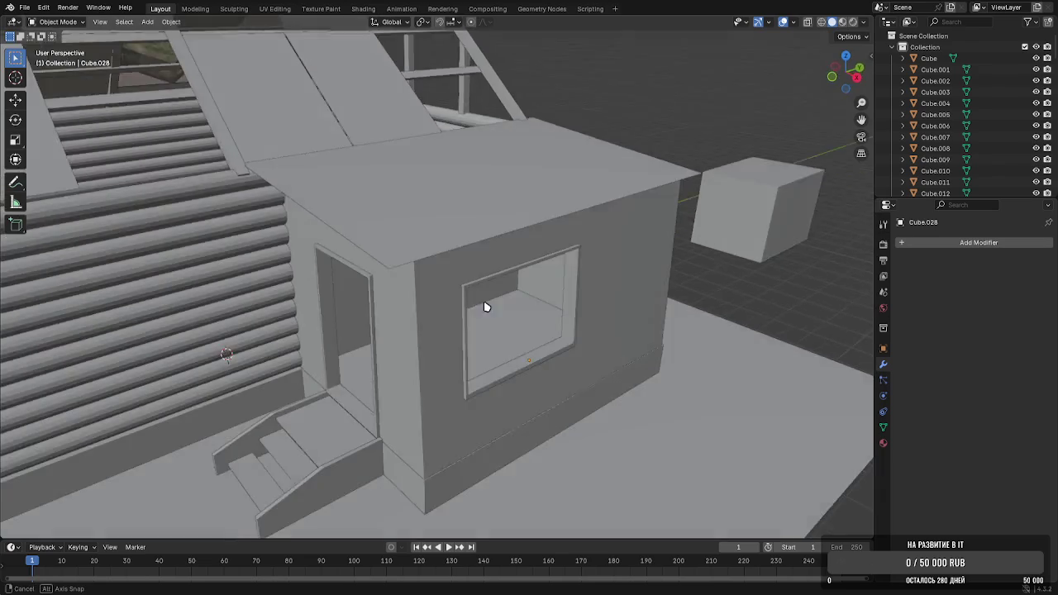
scroll(468, 286, down, 3)
scroll(468, 286, down, 2)
scroll(429, 290, up, 3)
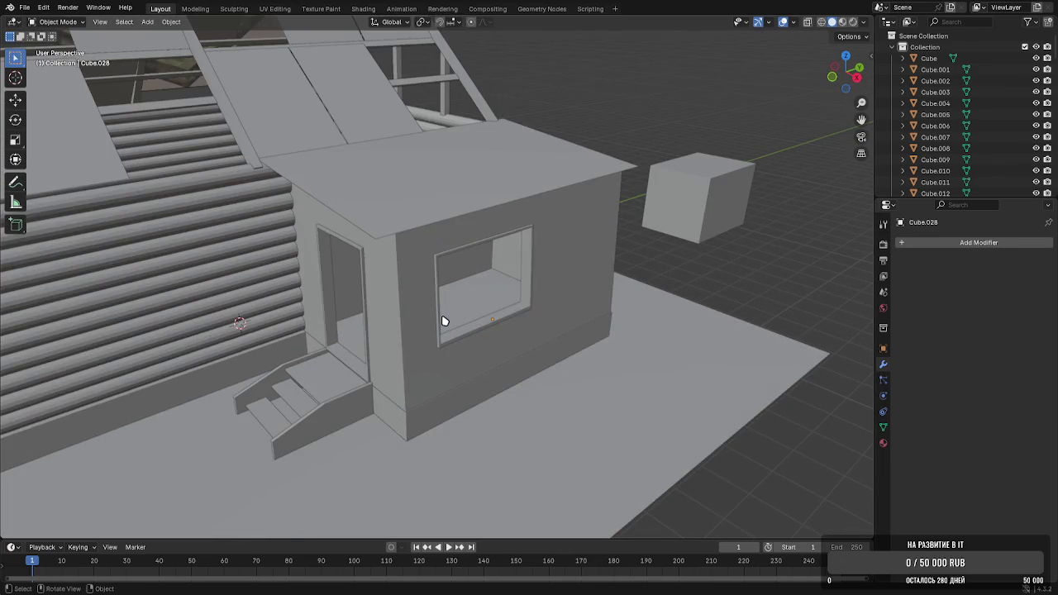
Duplicate a beam and shift the copy along Y and X toward the annex window
mouse_move(241, 108)
middle_down()
mouse_move(295, 141)
mouse_move(361, 210)
middle_up()
key(shift+d)
key(x)
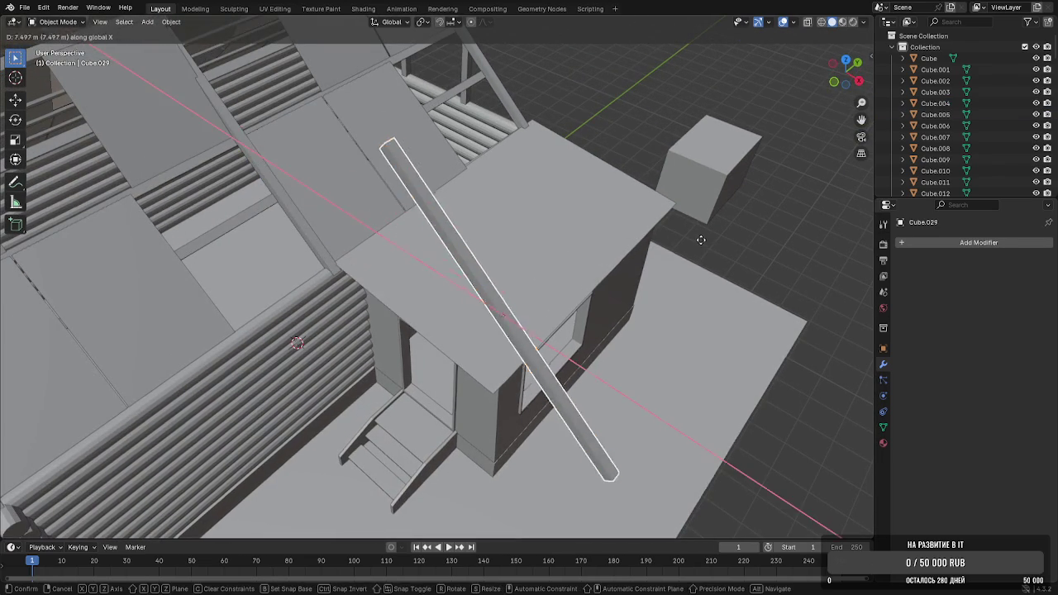
right_click(699, 240)
key(g)
key(y)
click(706, 273)
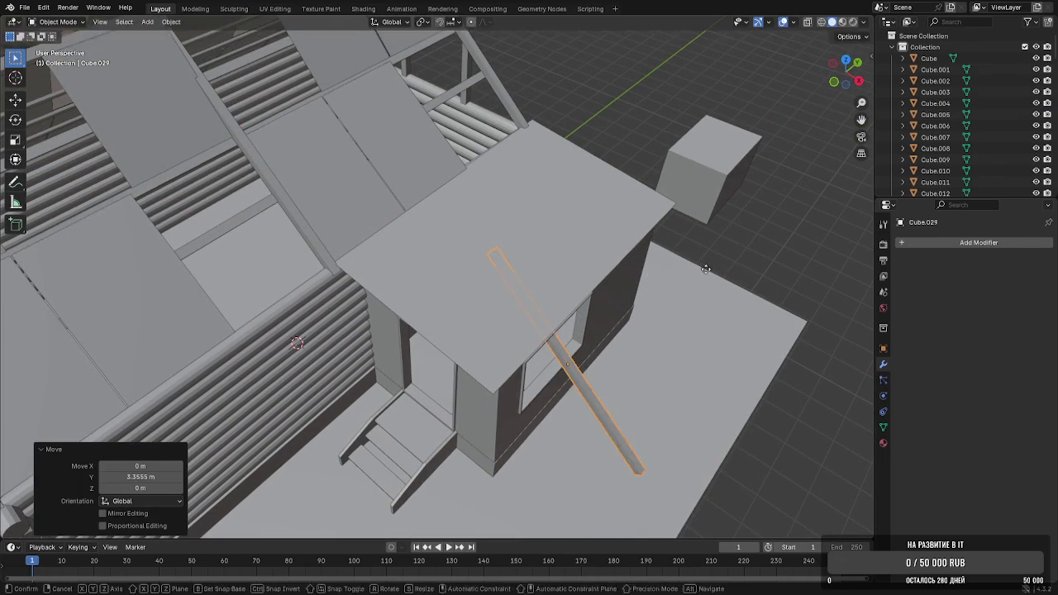
key(g)
key(x)
click(694, 261)
Shrink the copied beam into a thin bar and shorten it along X
click(883, 348)
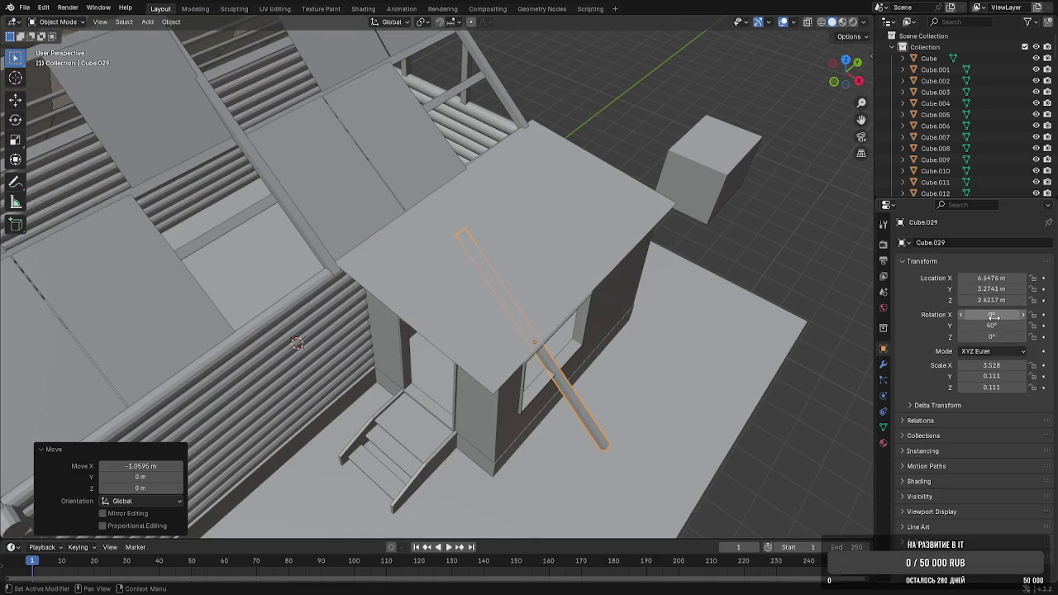
key(s)
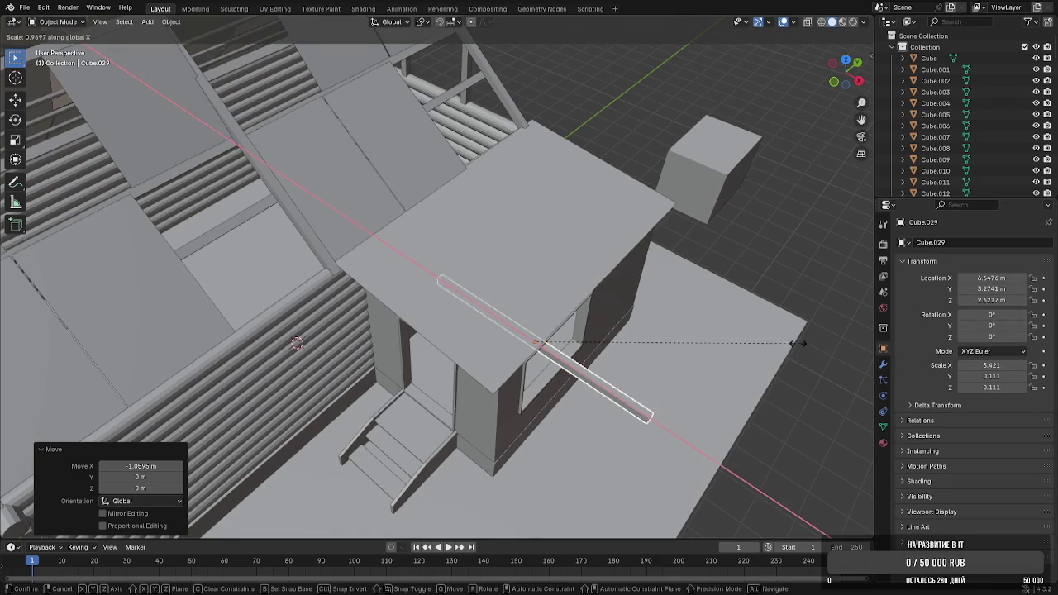
click(580, 341)
key(s)
key(x)
click(631, 348)
scroll(499, 309, up, 5)
Rotate the bar about Y until it stands upright as a vertical mullion
key(r)
key(x)
key(y)
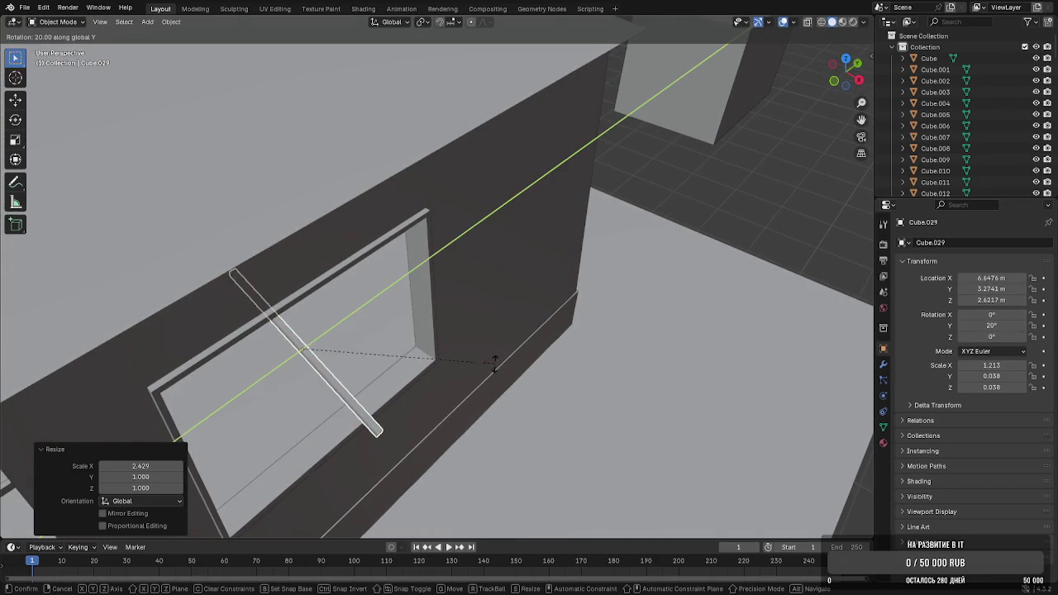
click(371, 474)
mouse_move(370, 474)
middle_down()
mouse_move(390, 373)
mouse_move(411, 361)
mouse_move(373, 361)
mouse_move(386, 362)
middle_up()
key(r)
key(y)
click(376, 376)
key(r)
key(y)
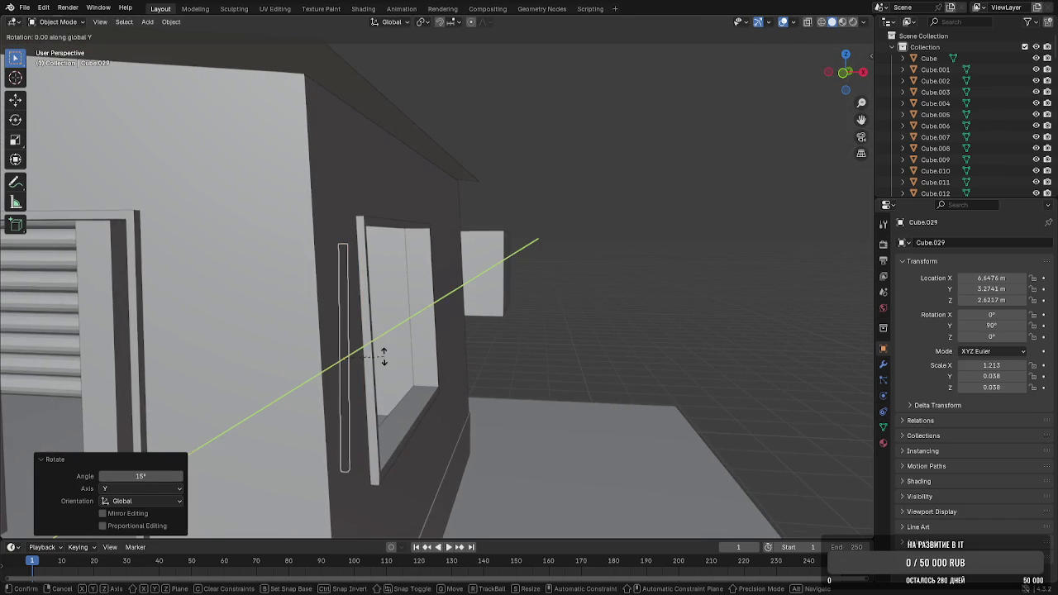
click(369, 353)
Move the vertical bar along X into the window opening
key(g)
key(x)
click(438, 333)
middle_drag(438, 333, 396, 328)
key(g)
key(z)
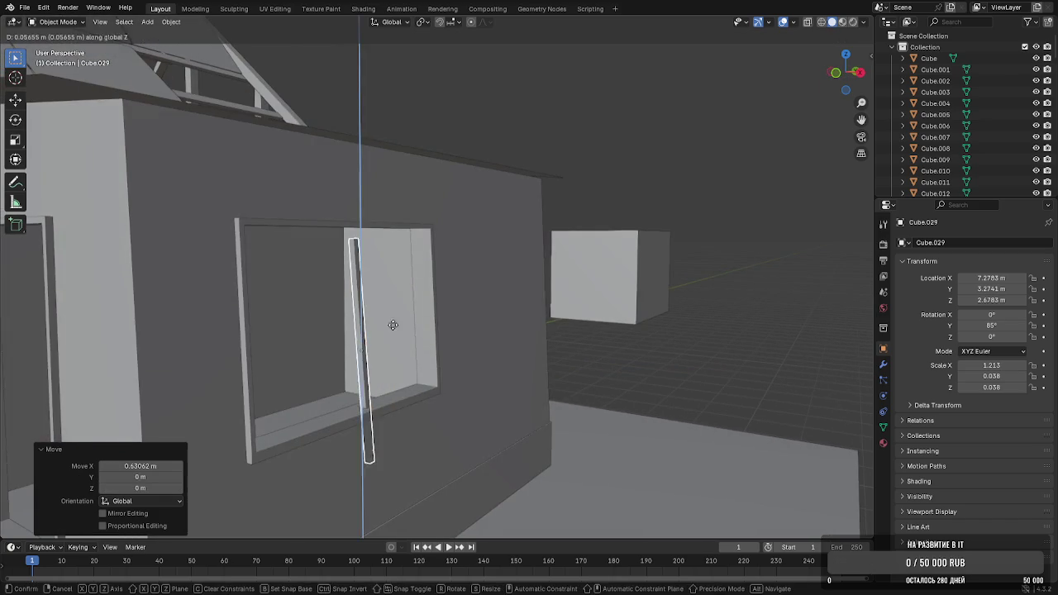
key(Escape)
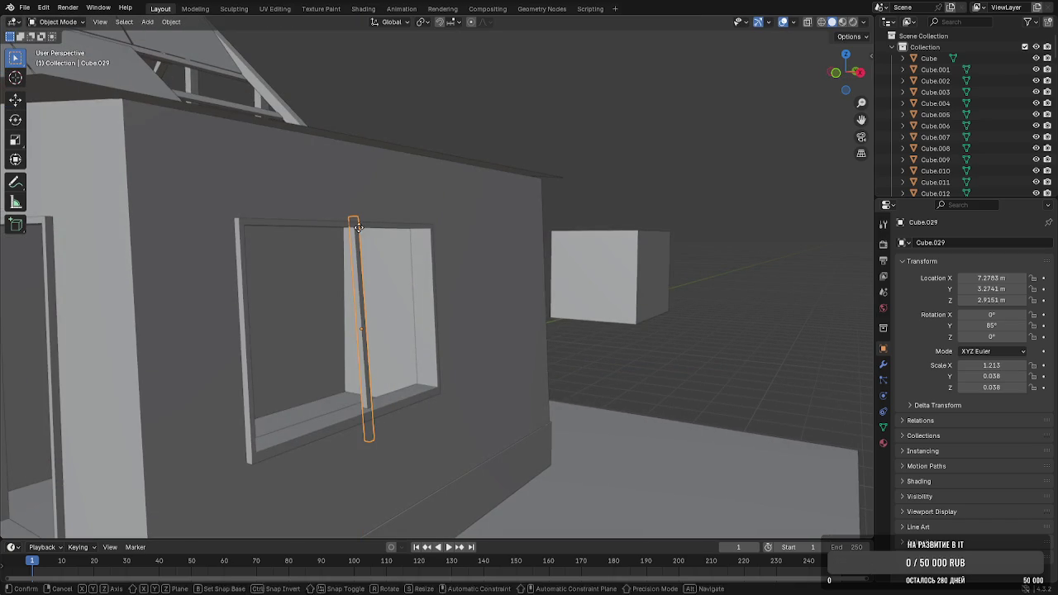
key(Escape)
Lower the bar's mesh relative to its origin, then raise the bar into the window
key(Tab)
middle_drag(353, 267, 345, 278)
key(a)
key(g)
key(z)
key(Return)
key(Tab)
key(g)
key(z)
click(352, 278)
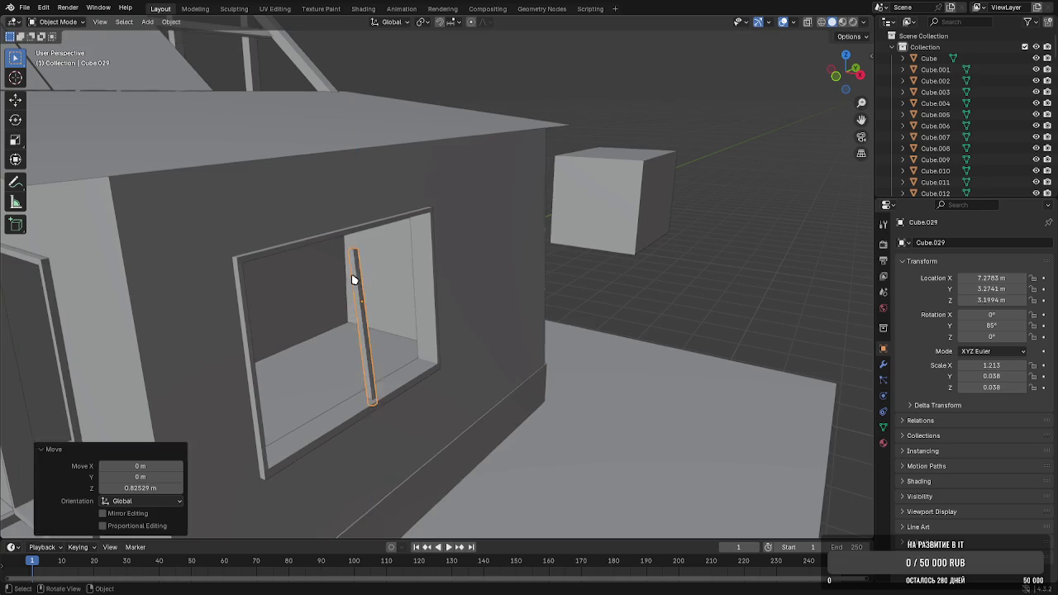
Position the bar in the window's middle by nudging it along Y and X
scroll(258, 314, up, 3)
mouse_move(257, 314)
middle_down()
mouse_move(351, 368)
mouse_move(486, 321)
mouse_move(587, 343)
mouse_move(532, 346)
middle_up()
key(g)
key(y)
click(554, 356)
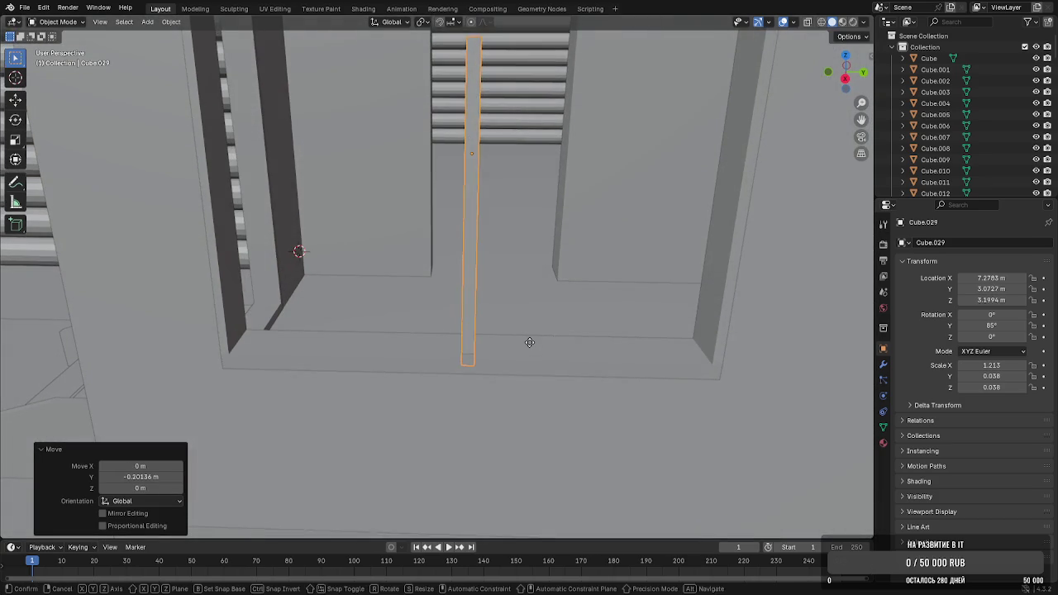
key(g)
key(x)
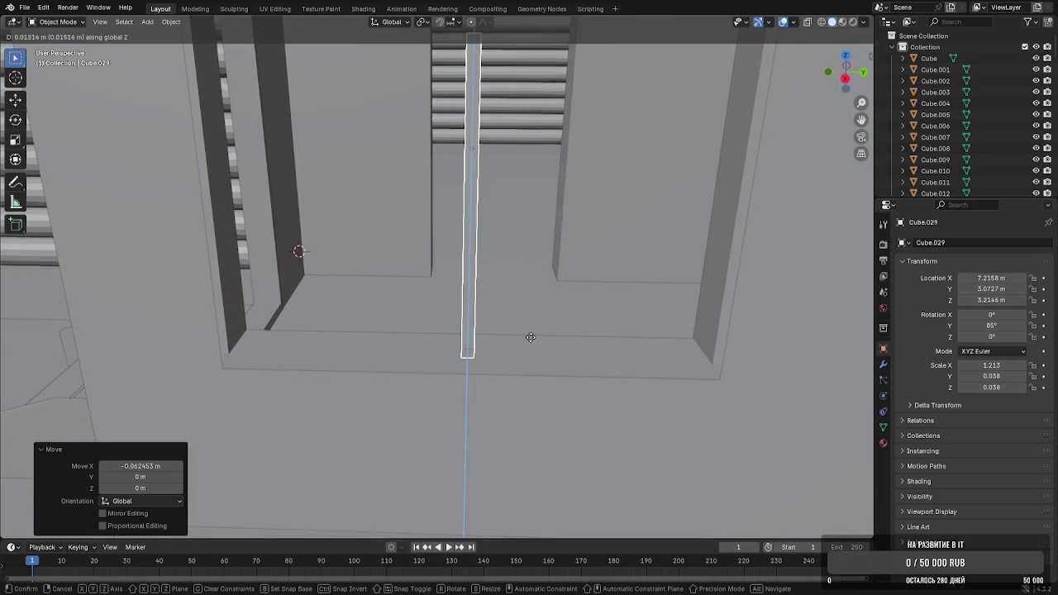
click(533, 328)
mouse_move(533, 329)
middle_down()
mouse_move(529, 312)
mouse_move(517, 382)
middle_up()
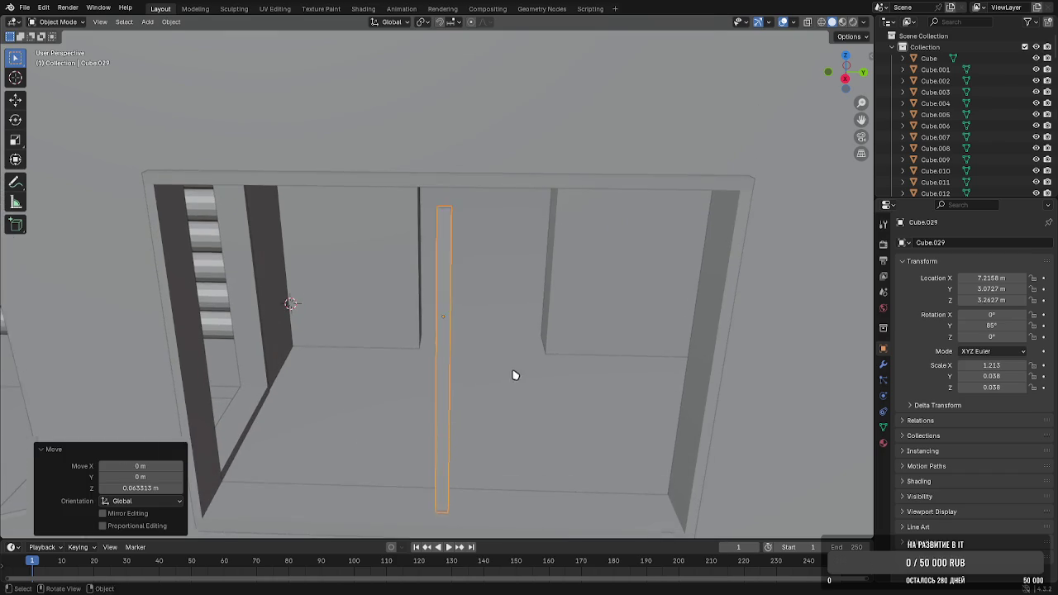
Extend the bar's ends in Edit Mode so it spans the full window height
key(Tab)
key(g)
key(z)
click(502, 316)
scroll(515, 295, up, 3)
mouse_move(515, 296)
middle_down()
mouse_move(530, 324)
mouse_move(607, 306)
middle_up()
click(533, 309)
key(g)
key(x)
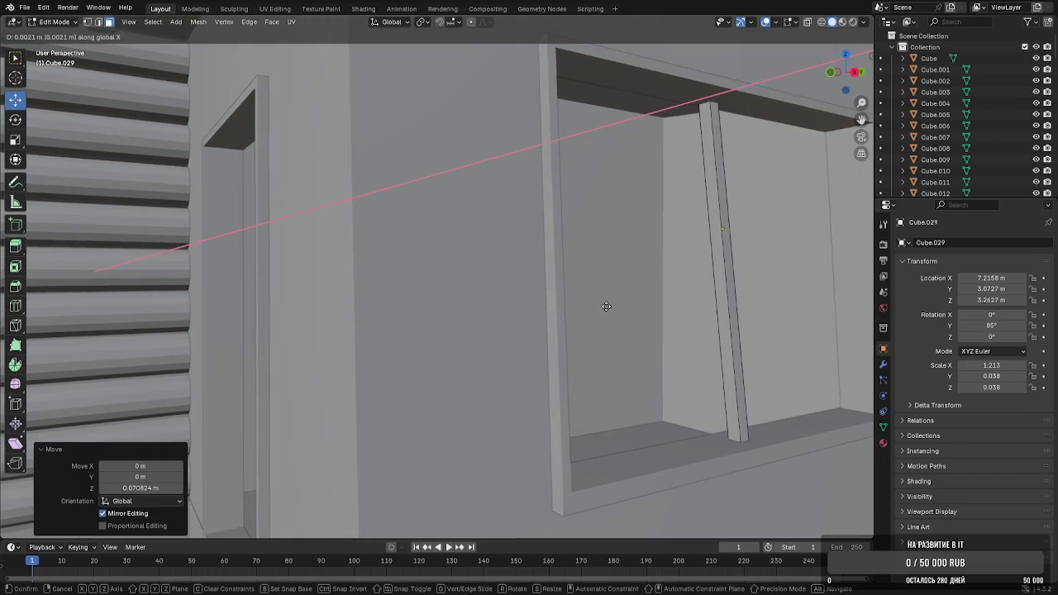
click(616, 297)
key(Tab)
scroll(613, 307, down, 5)
middle_drag(609, 320, 524, 309)
Duplicate the vertical mullion in place and rotate the copy about X to lie horizontal
key(shift+d)
key(x)
right_click(496, 304)
key(r)
key(x)
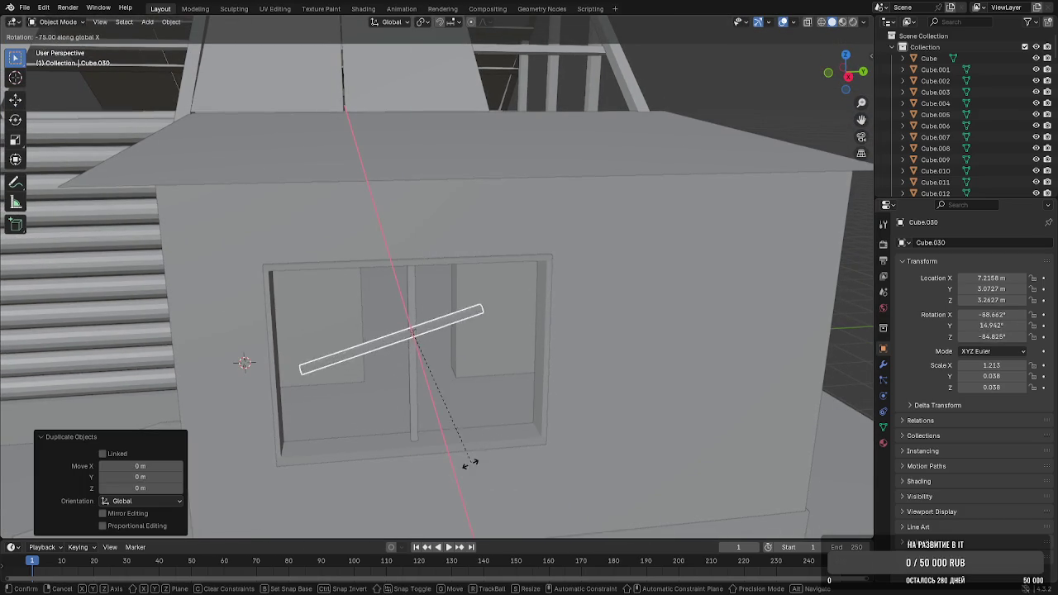
Turn the copied bar horizontal and lower it into the annex window as a crossbar
click(434, 489)
key(g)
key(z)
click(430, 501)
middle_drag(430, 501, 415, 414)
In Edit Mode, shift one end of the crossbar along Y and X
key(Tab)
middle_drag(447, 322, 507, 158)
scroll(423, 270, up, 3)
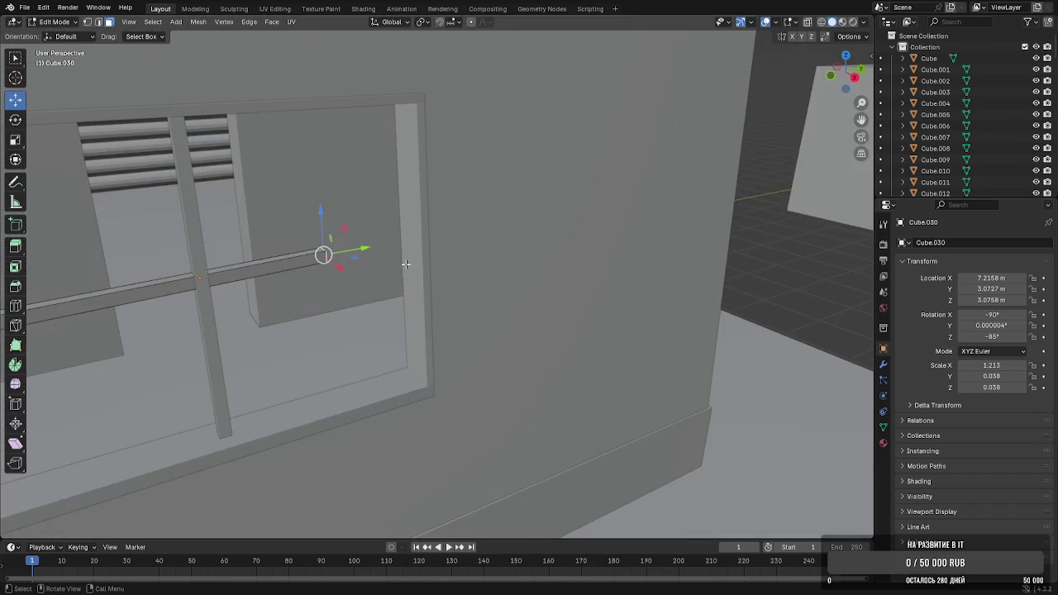
key(g)
key(y)
click(448, 247)
key(g)
key(x)
click(371, 276)
Extend the crossbar's other end along Y to meet the window frame
mouse_move(371, 276)
middle_down()
mouse_move(538, 276)
mouse_move(578, 288)
middle_up()
click(563, 283)
key(g)
key(y)
click(568, 290)
key(Tab)
Orbit around the house to inspect the annex, door side and log walls
scroll(654, 302, down, 8)
middle_drag(654, 303, 796, 256)
scroll(660, 264, up, 4)
middle_drag(660, 264, 652, 233)
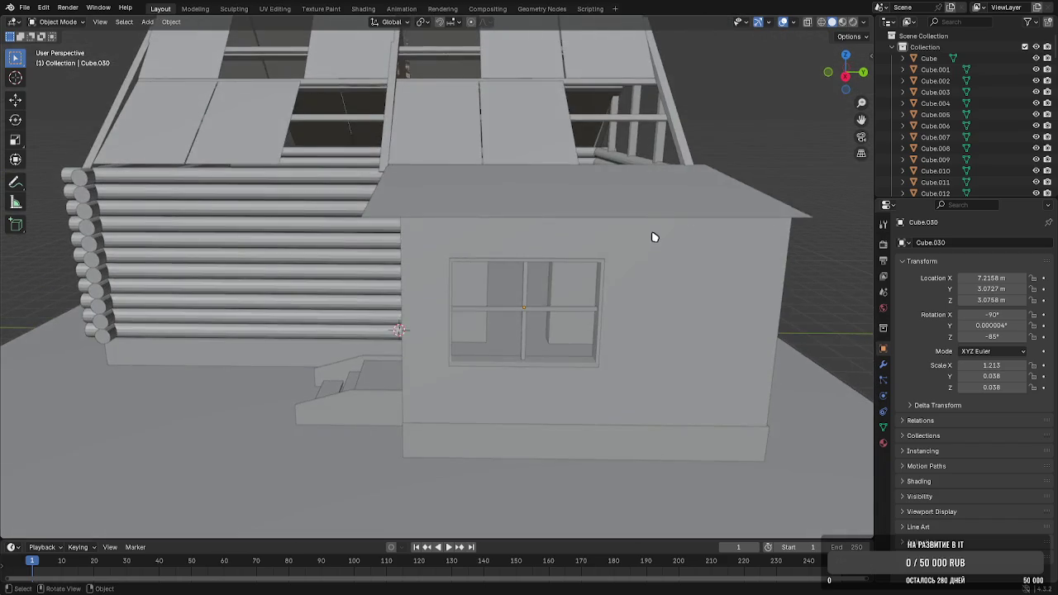
scroll(538, 276, up, 1)
mouse_move(538, 276)
middle_down()
mouse_move(600, 272)
mouse_move(546, 278)
middle_up()
scroll(546, 278, down, 4)
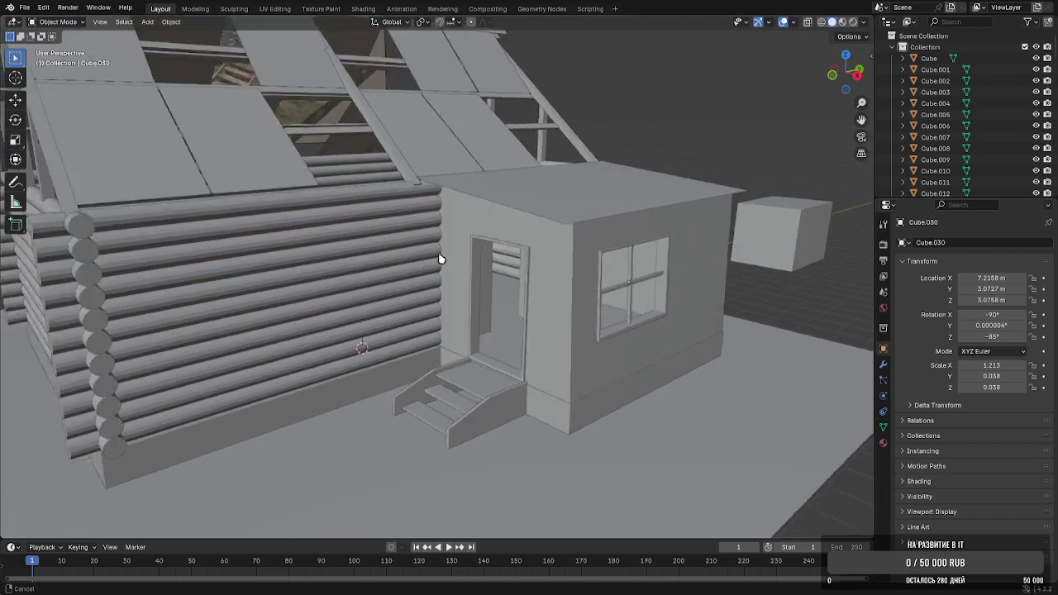
middle_drag(373, 267, 469, 272)
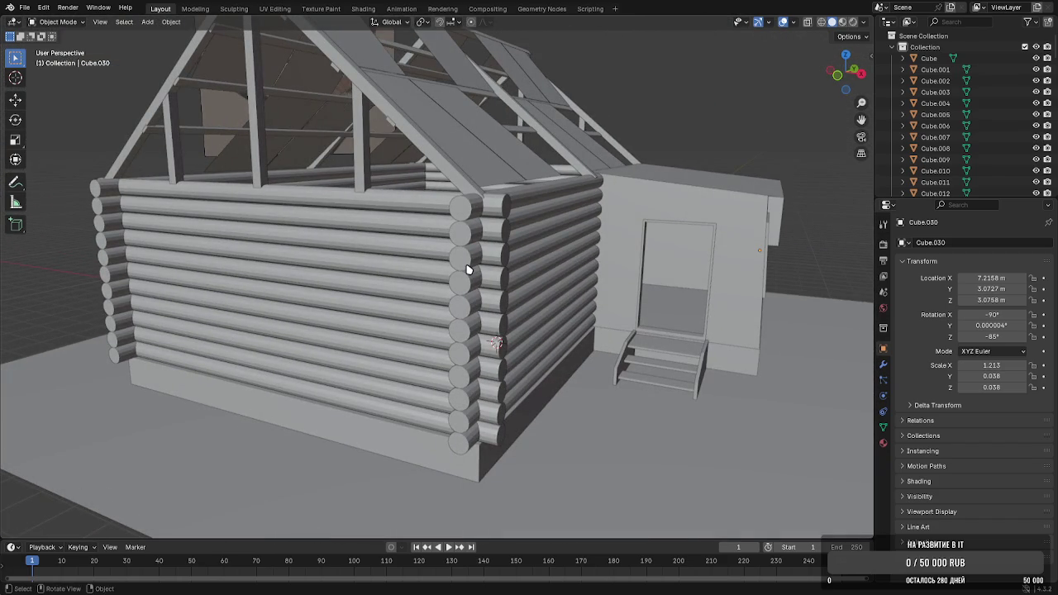
scroll(467, 271, down, 5)
mouse_move(625, 287)
middle_down()
mouse_move(656, 361)
mouse_move(570, 257)
middle_up()
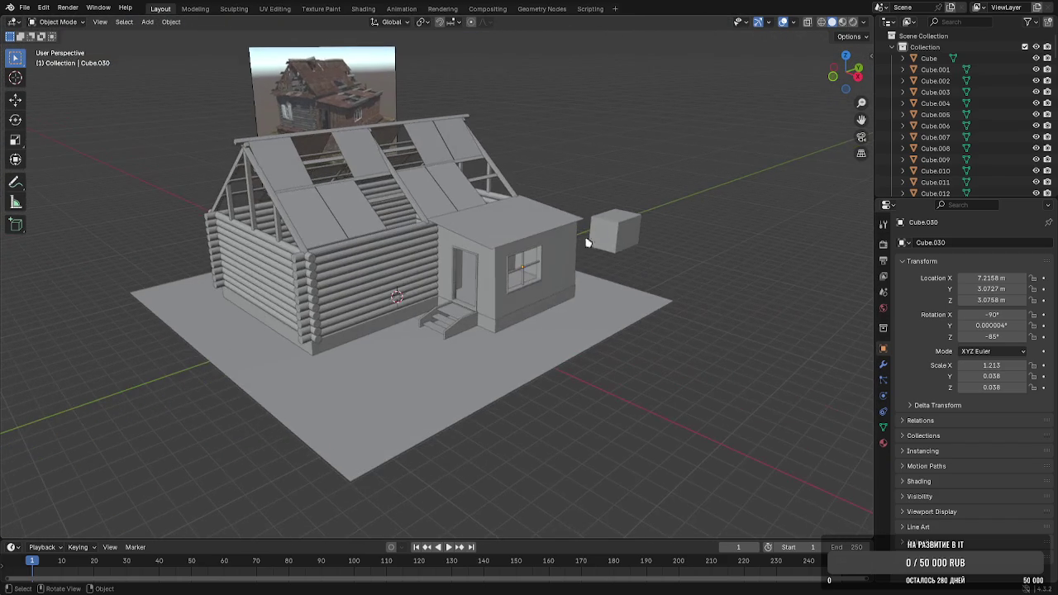
middle_drag(623, 231, 579, 238)
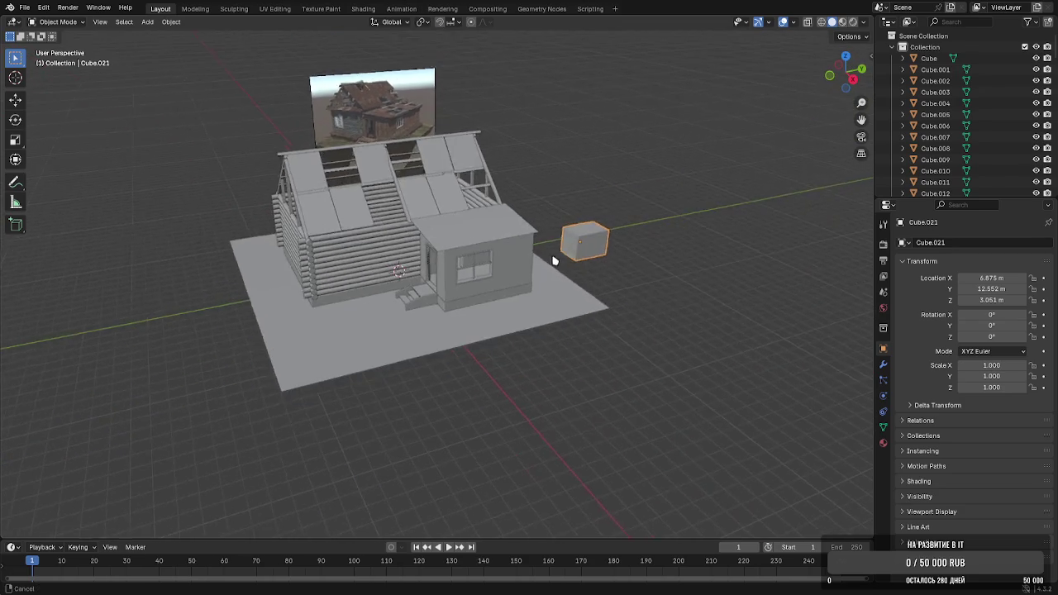
scroll(447, 294, up, 5)
middle_drag(447, 294, 348, 342)
Duplicate the window bar twice along Y to add two more vertical bars
key(shift+d)
key(x)
key(y)
click(388, 333)
key(shift+d)
key(y)
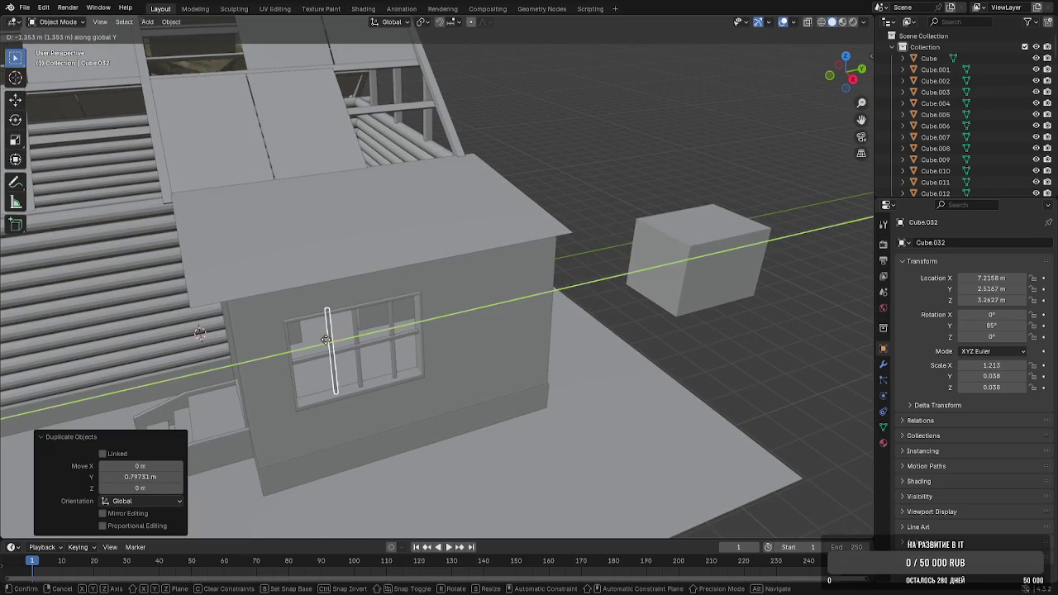
click(315, 344)
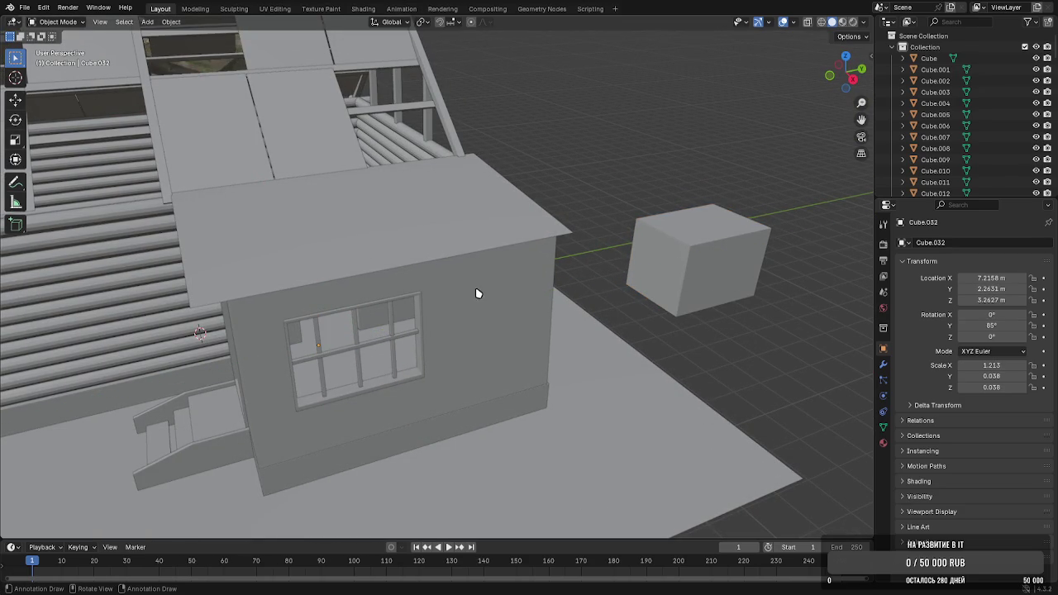
Shorten the right window bar by moving its vertices down along Z
click(388, 324)
key(Tab)
key(g)
key(z)
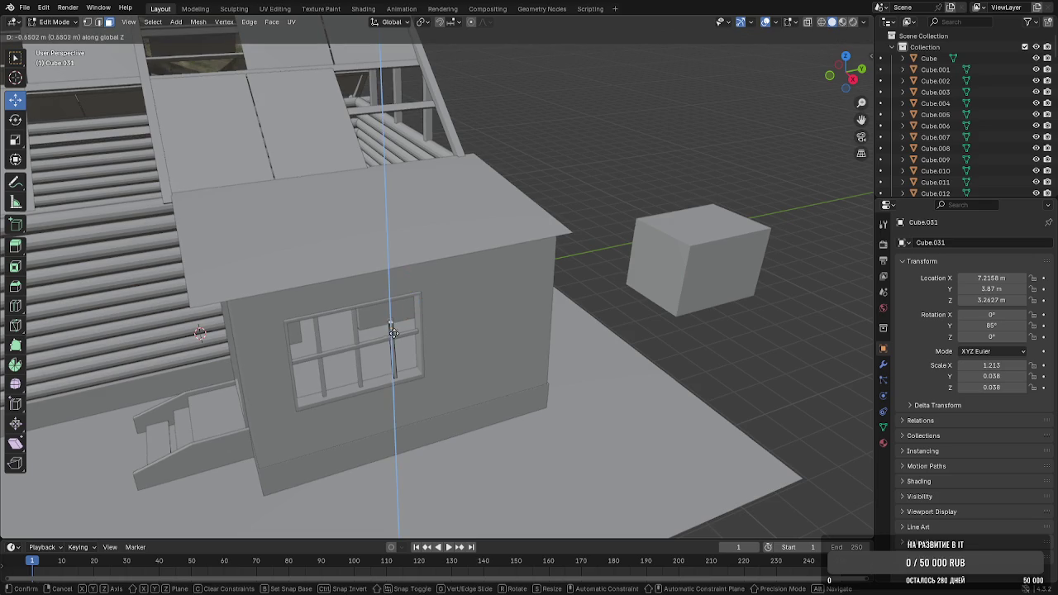
click(393, 348)
key(Tab)
Shorten the left window bar by raising its bottom vertices along Z
click(330, 359)
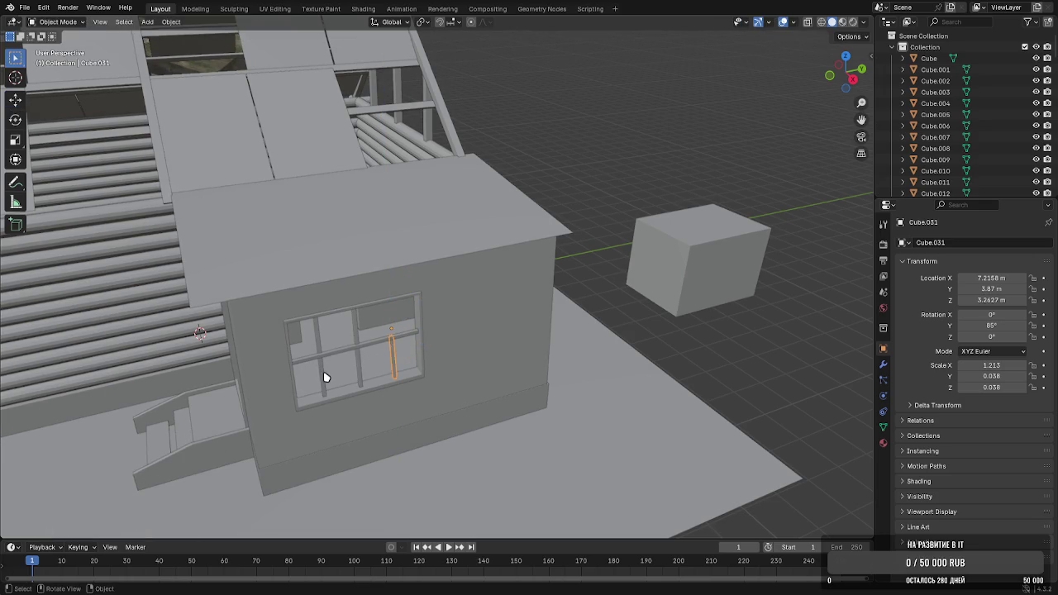
key(KP_Decimal)
key(Tab)
scroll(352, 245, up, 3)
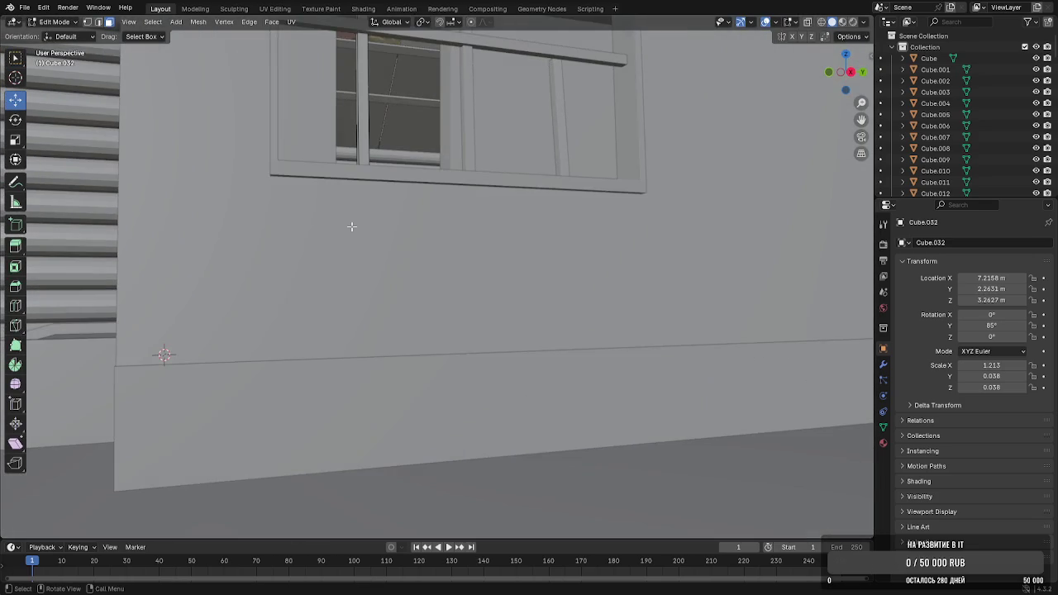
key(g)
key(z)
click(386, 135)
key(Tab)
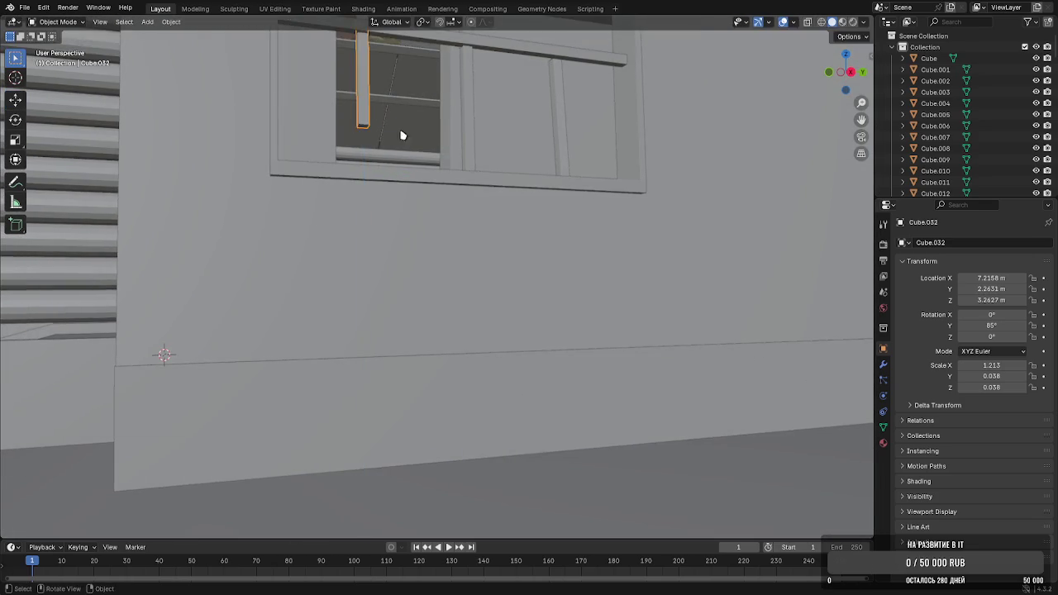
Tilt the left and right window bars slightly around the X axis
scroll(430, 148, down, 4)
key(r)
key(z)
key(Escape)
key(r)
key(x)
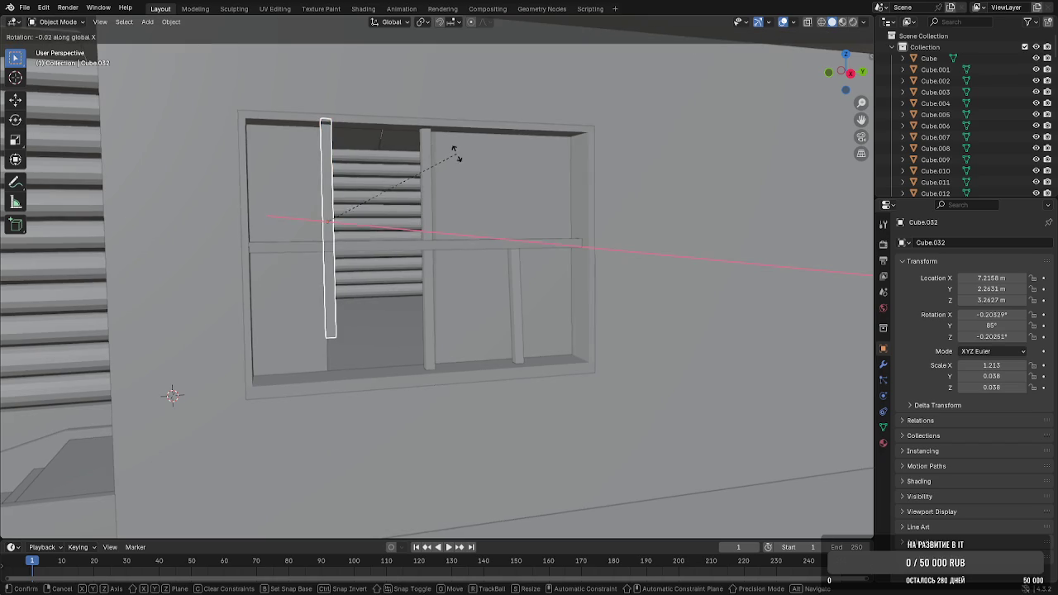
click(455, 128)
click(513, 263)
key(r)
key(x)
click(531, 278)
Select the spare box beside the house and view the whole house
scroll(598, 245, down, 3)
scroll(662, 246, down, 3)
click(709, 260)
middle_drag(730, 266, 796, 282)
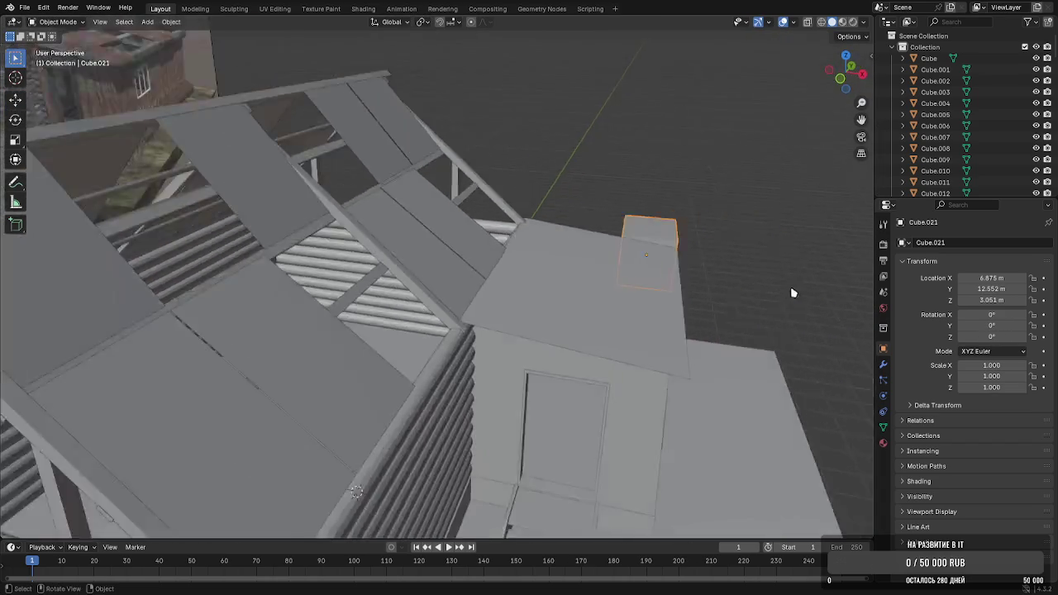
Move the spare box along Y and X toward the main log wall
scroll(686, 165, down, 3)
key(g)
key(y)
click(569, 396)
key(g)
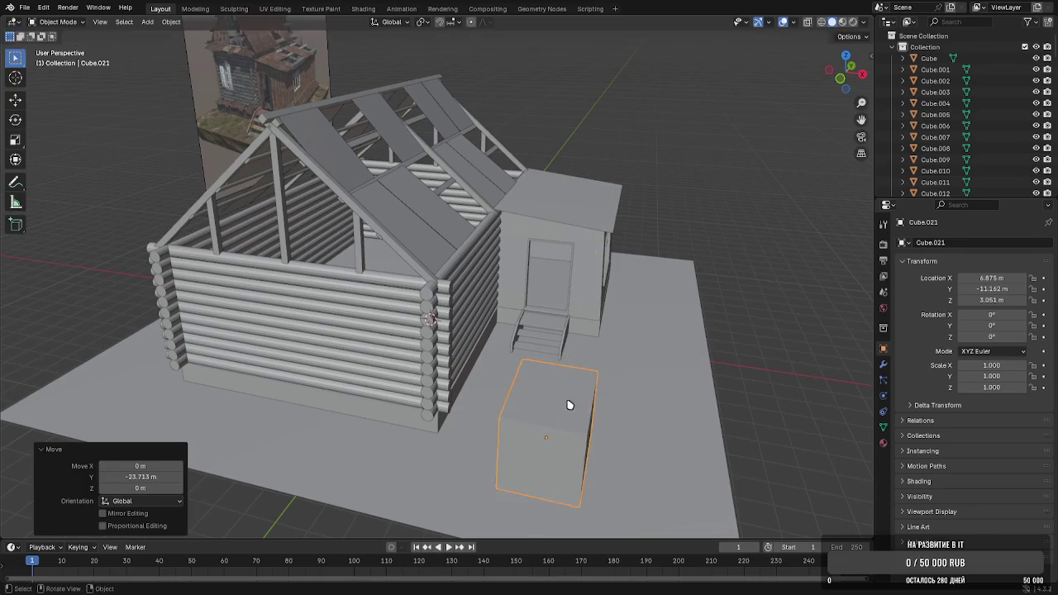
key(x)
key(y)
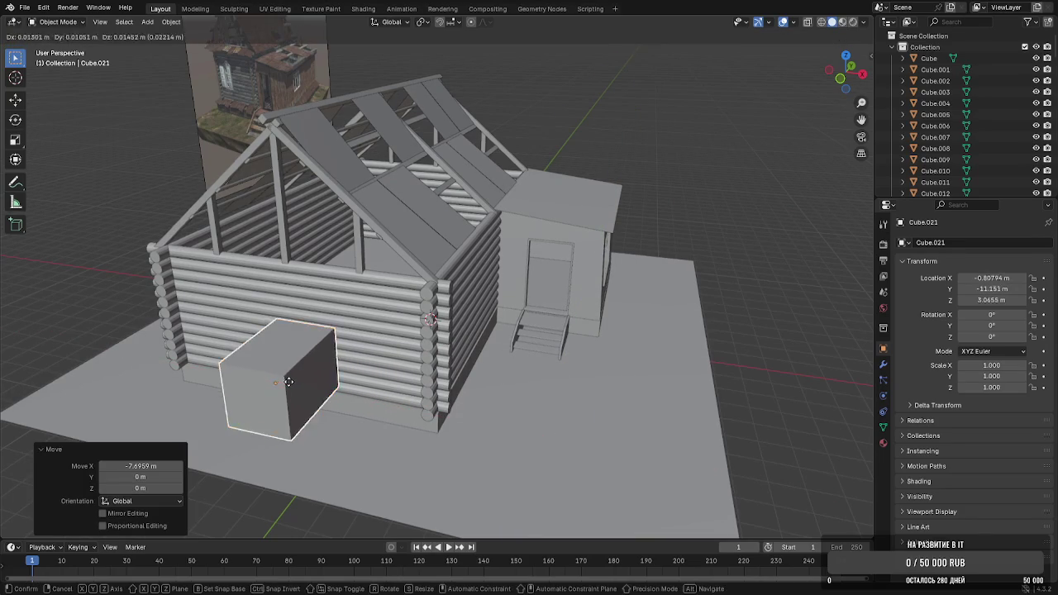
click(356, 330)
mouse_move(356, 330)
middle_down()
mouse_move(422, 317)
mouse_move(380, 356)
mouse_move(342, 338)
mouse_move(401, 343)
mouse_move(441, 300)
middle_up()
Rotate the box a quarter turn around Z and set it into the log wall
key(r)
key(z)
click(395, 349)
key(g)
key(x)
click(376, 379)
key(g)
key(y)
click(376, 382)
scroll(428, 322, up, 3)
mouse_move(330, 382)
middle_down()
mouse_move(333, 354)
mouse_move(350, 348)
mouse_move(348, 362)
mouse_move(371, 368)
middle_up()
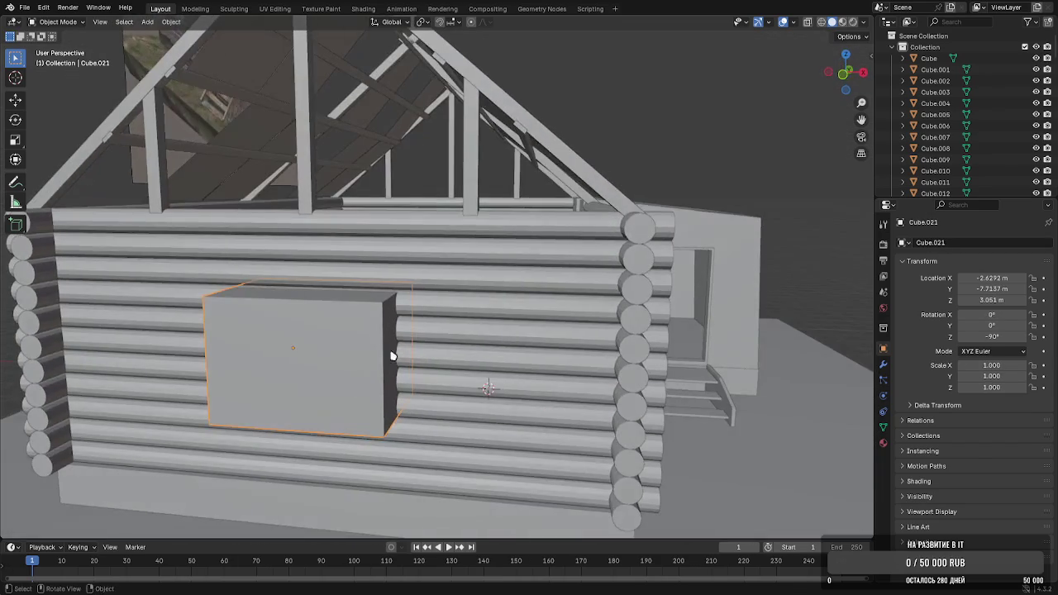
Cut the top crossing log with an applied Boolean modifier using the box
click(461, 305)
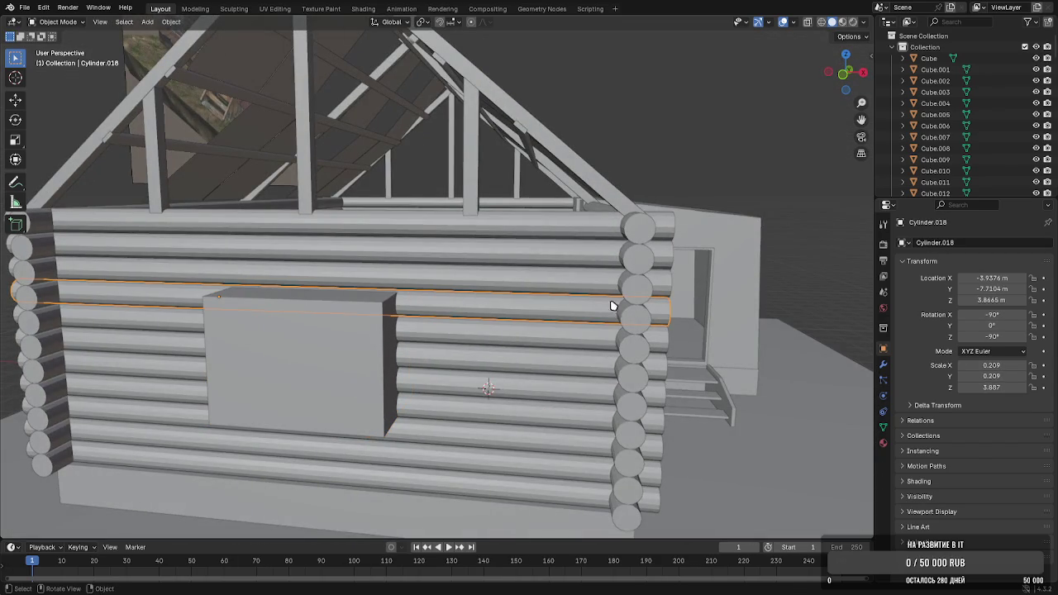
click(886, 366)
click(971, 243)
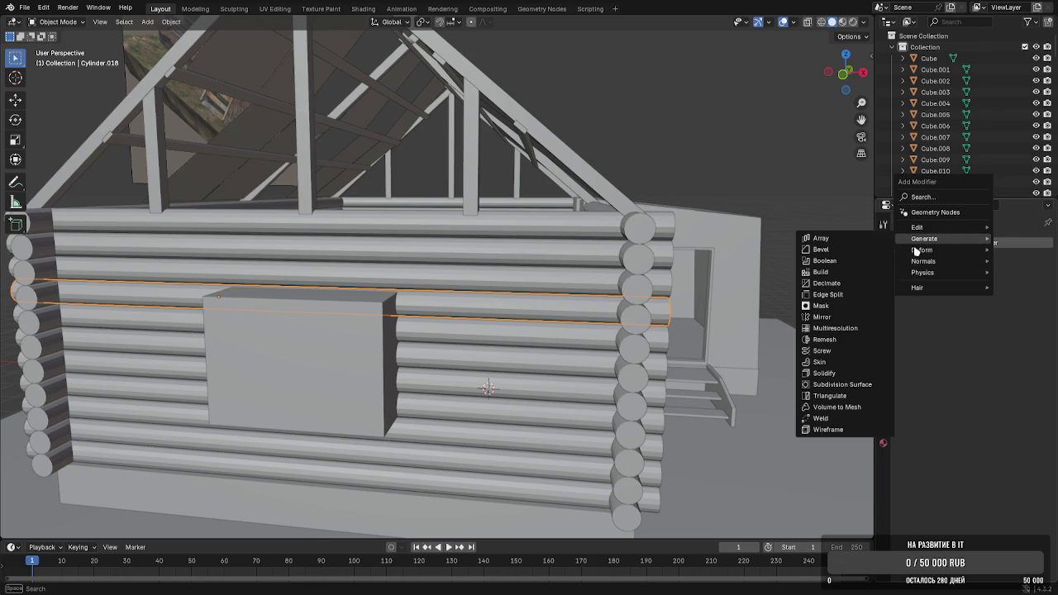
click(866, 261)
click(1031, 307)
click(357, 370)
click(1021, 261)
Cut the second log with an applied Boolean using the box, removing a stray Decimate modifier
click(963, 275)
click(507, 331)
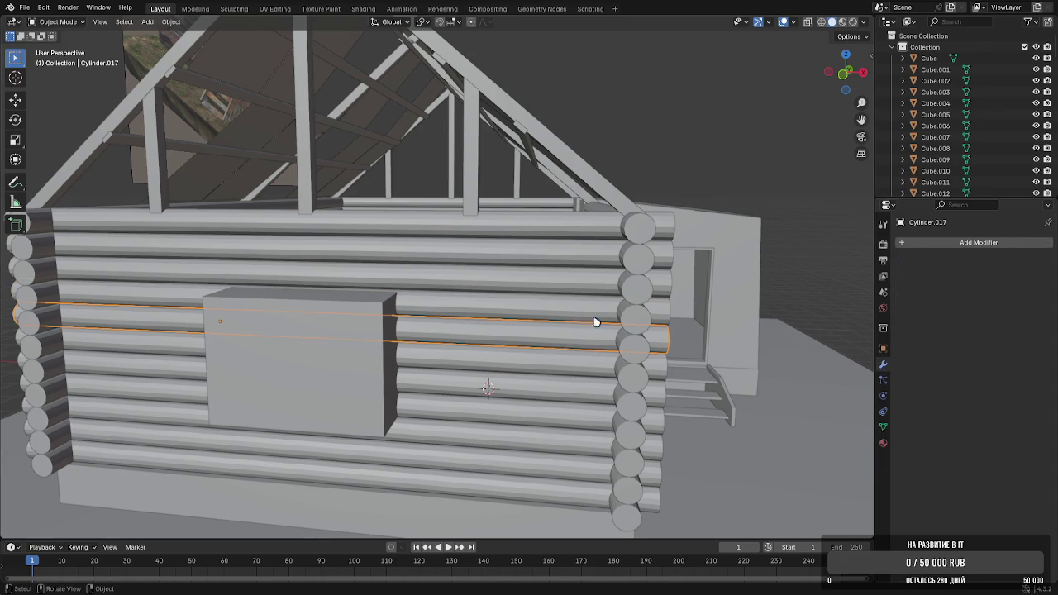
click(973, 242)
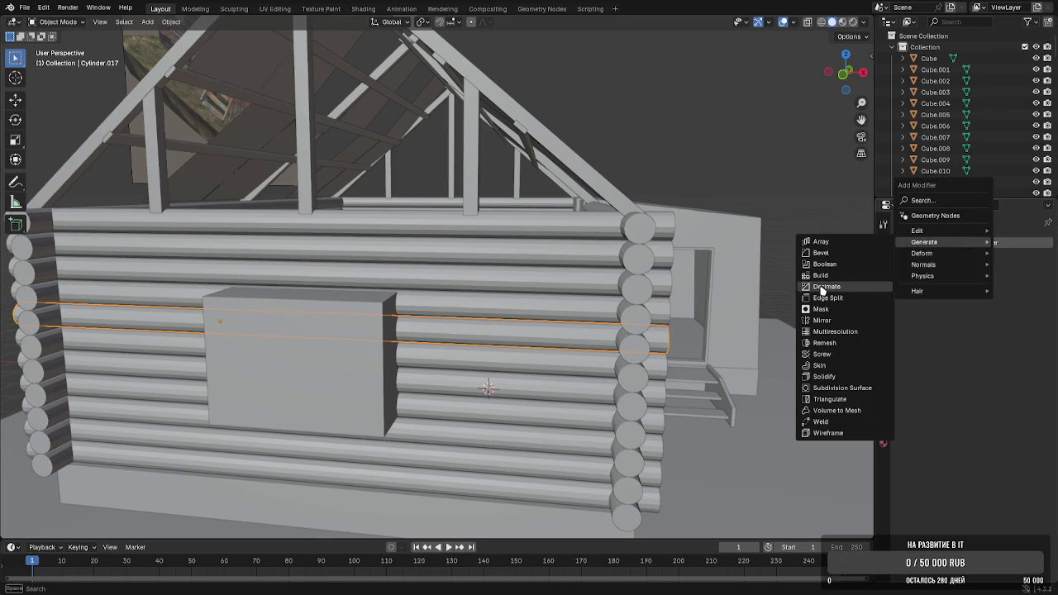
mouse_move(942, 241)
click(823, 286)
click(1031, 261)
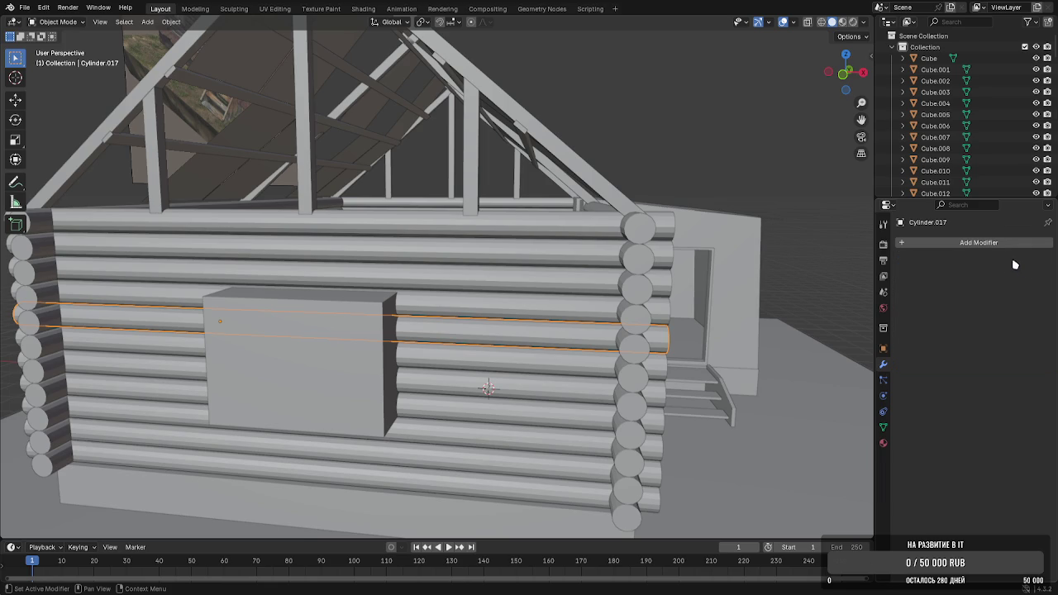
click(979, 243)
click(859, 267)
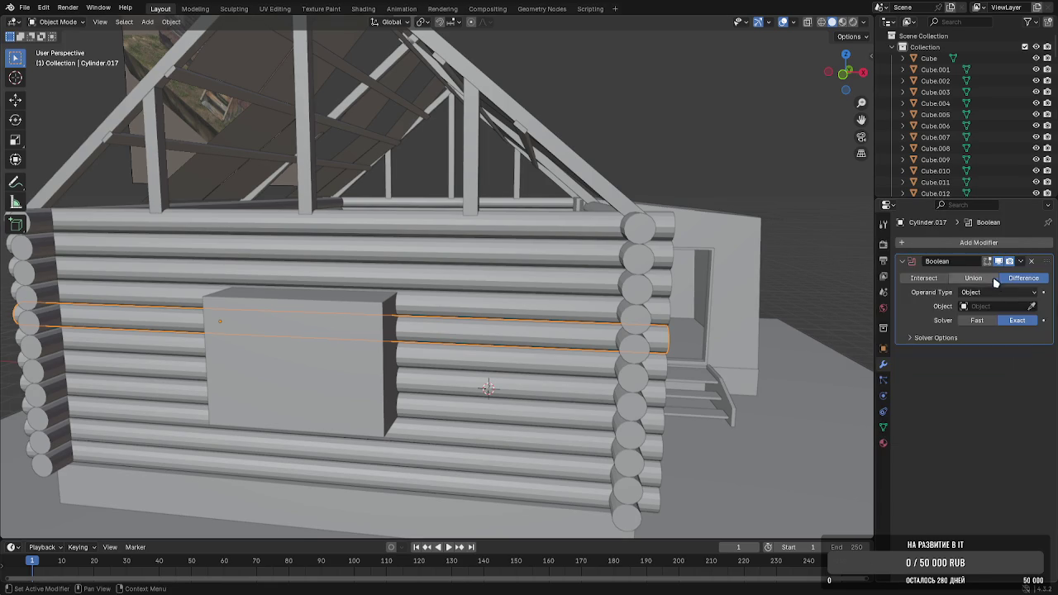
click(1032, 306)
click(373, 325)
click(1021, 261)
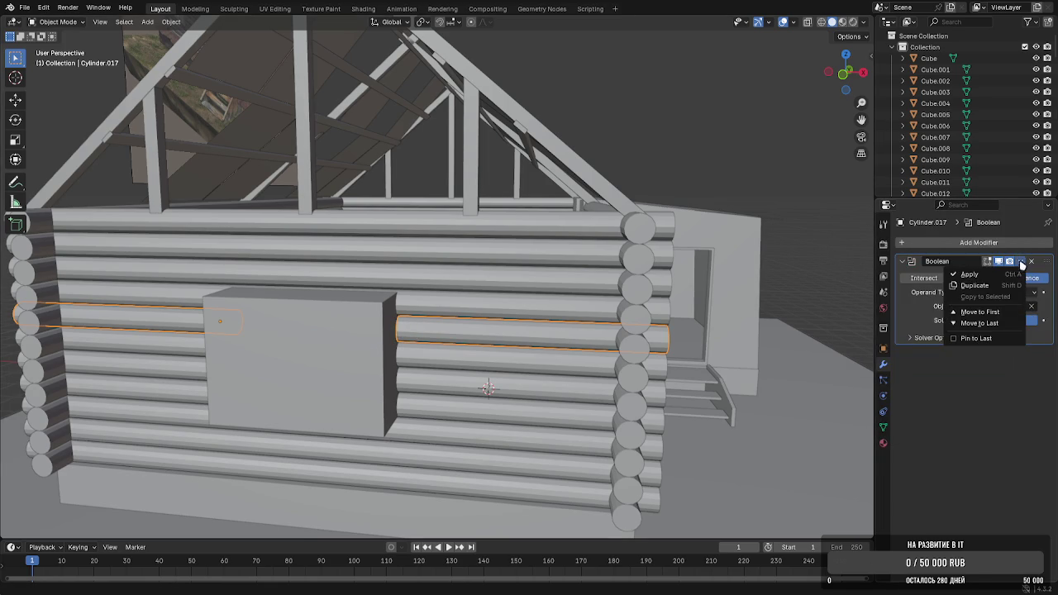
click(976, 273)
Cut the third and fourth logs with applied Boolean modifiers using the box
click(456, 361)
click(967, 242)
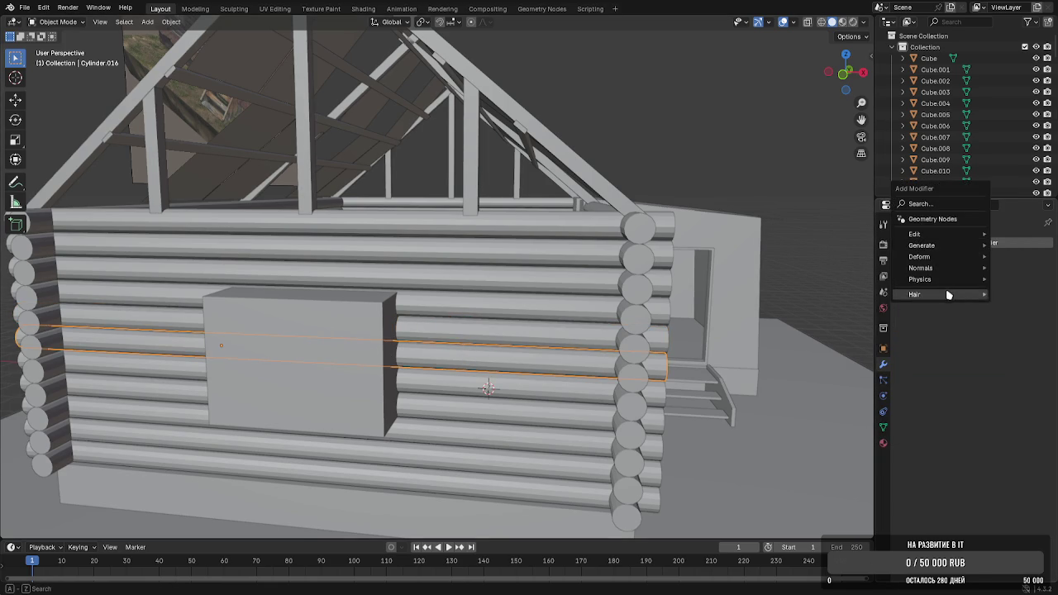
click(822, 267)
click(1032, 306)
click(360, 348)
click(1020, 261)
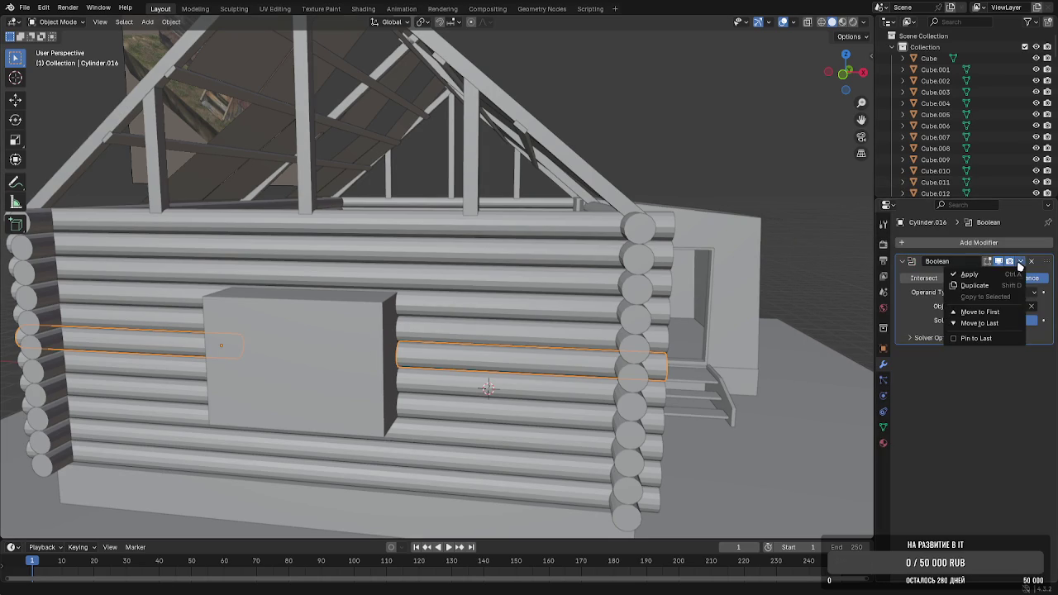
click(969, 275)
click(491, 394)
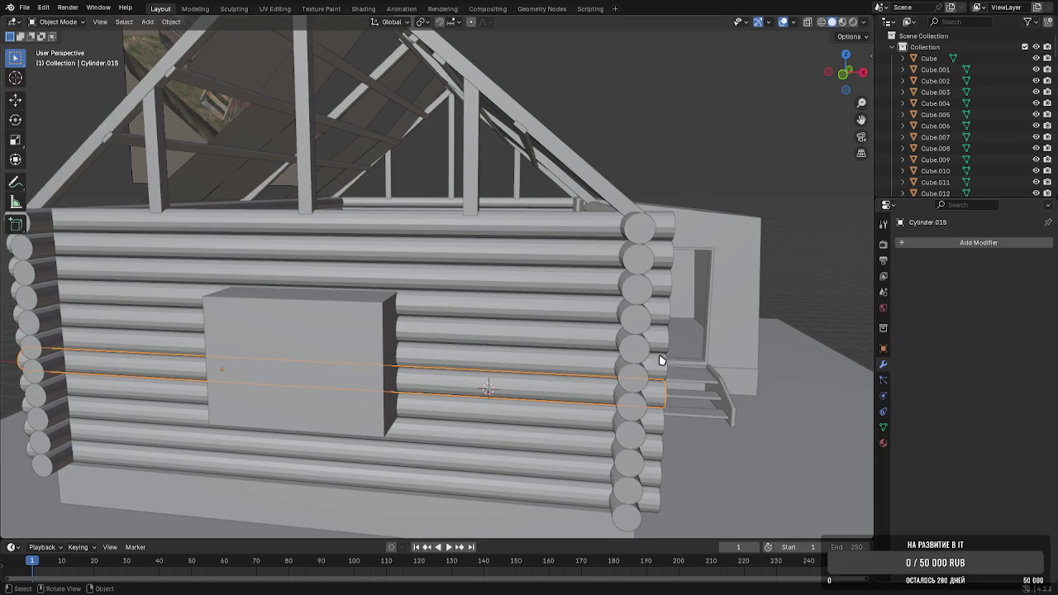
click(969, 243)
mouse_move(919, 241)
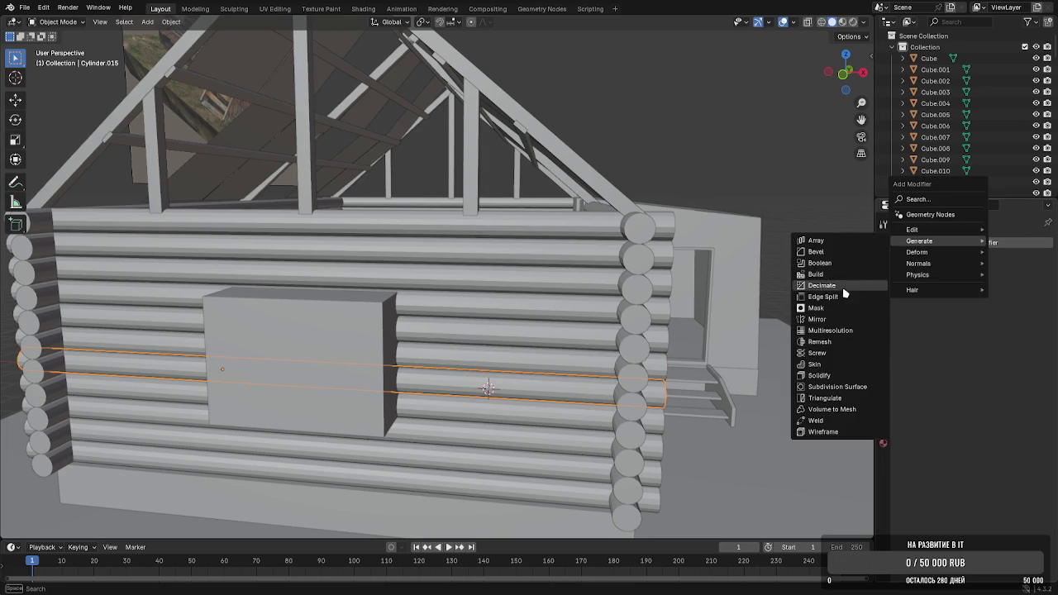
click(820, 263)
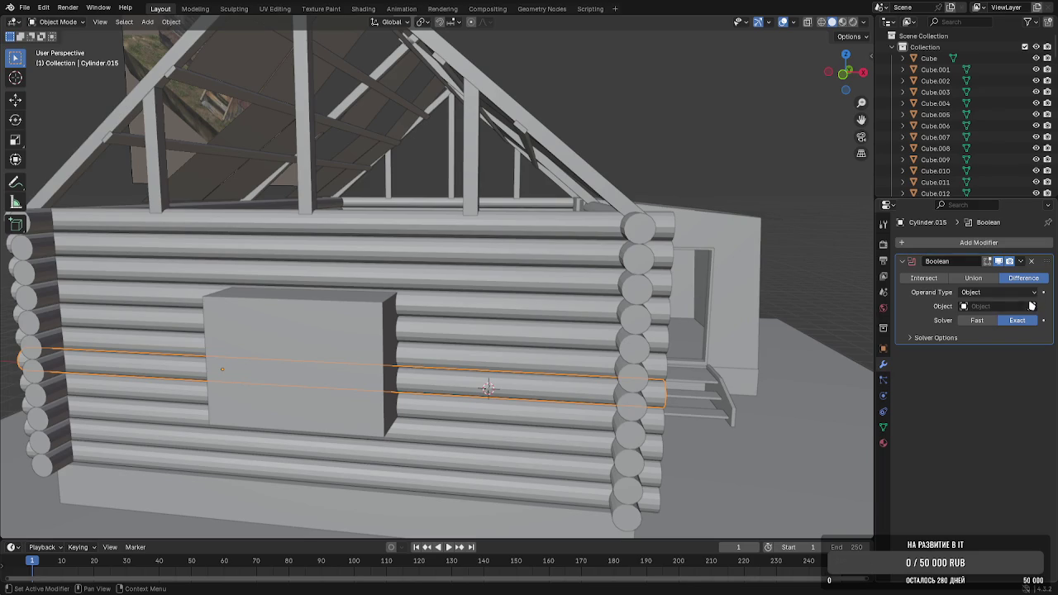
click(355, 341)
click(1020, 262)
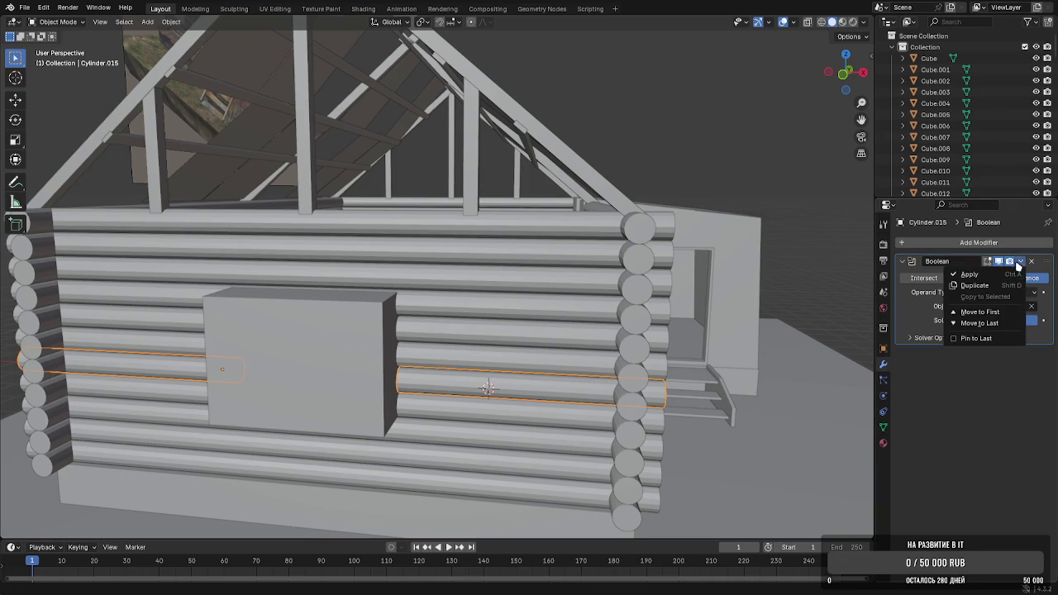
click(968, 273)
Cut the fifth log with an applied Boolean, then select the window box
click(443, 403)
middle_drag(443, 403, 444, 349)
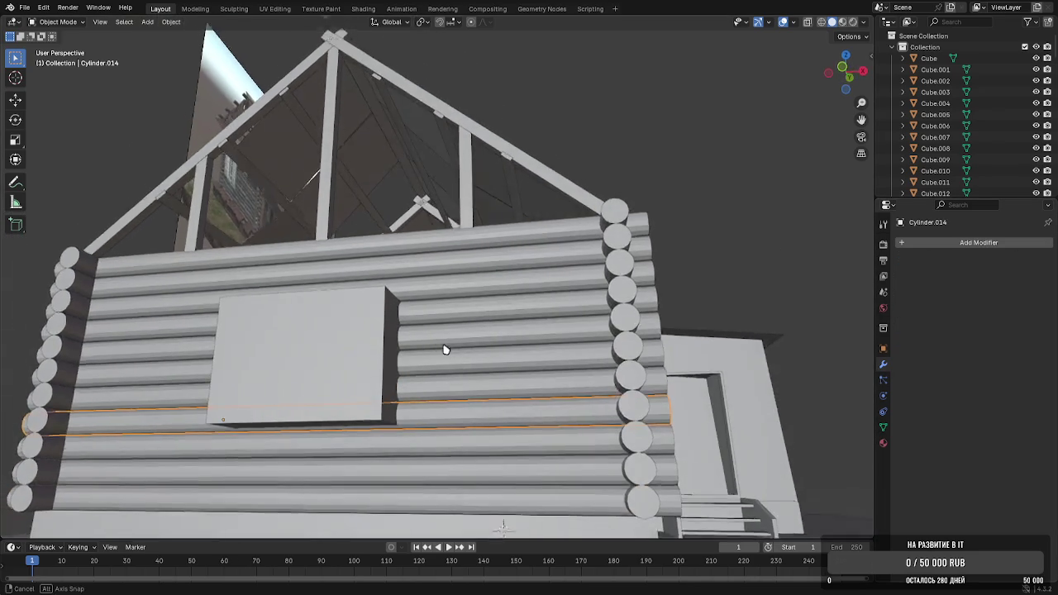
click(950, 243)
mouse_move(899, 247)
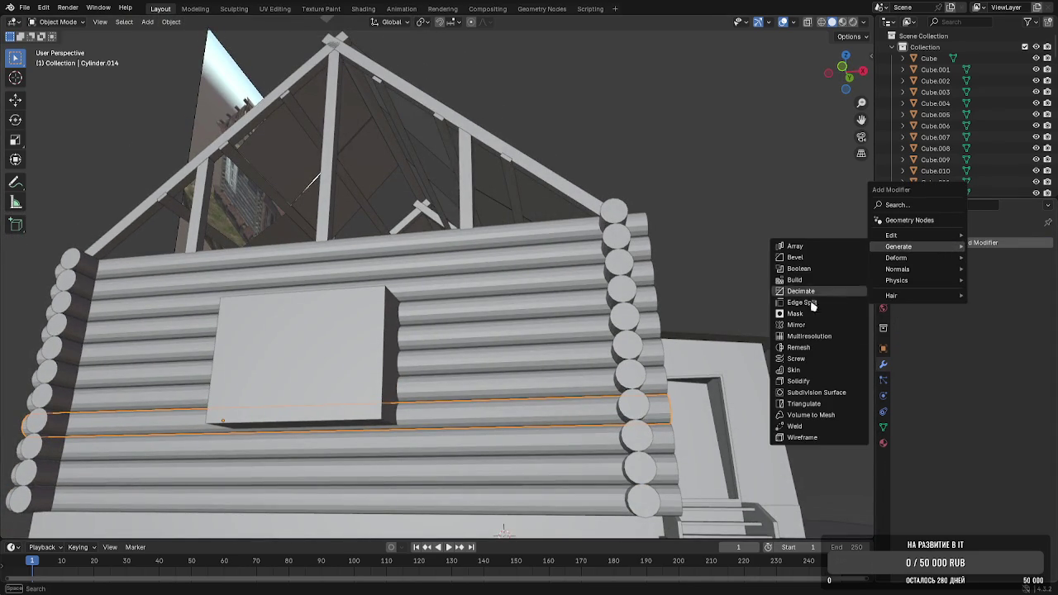
click(818, 270)
click(364, 335)
click(1021, 262)
click(968, 276)
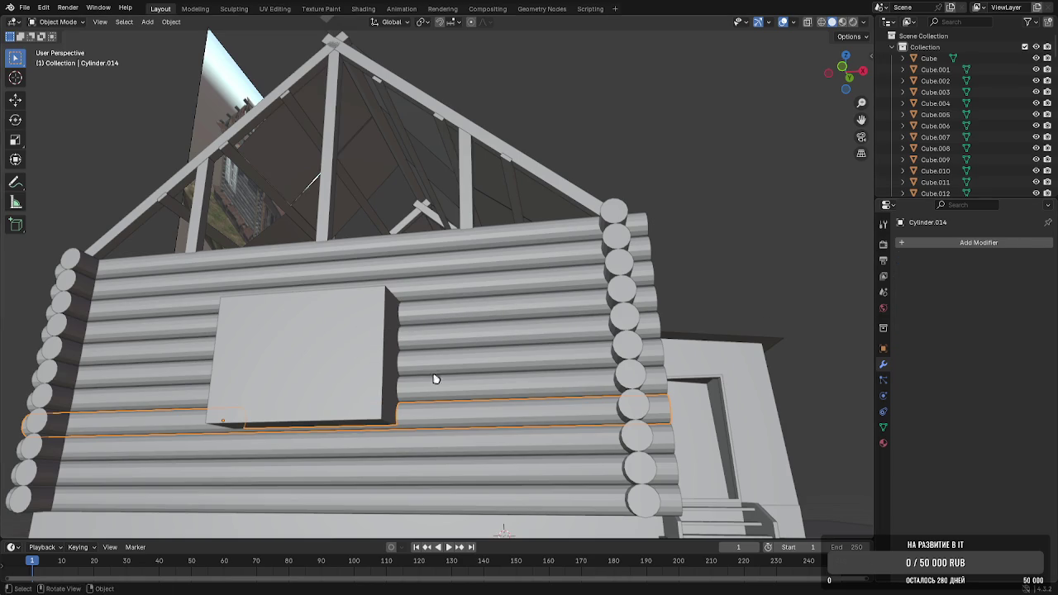
scroll(442, 366, up, 4)
click(274, 385)
Move the box out of the wall along X and bring the annex into view
key(g)
key(x)
click(836, 349)
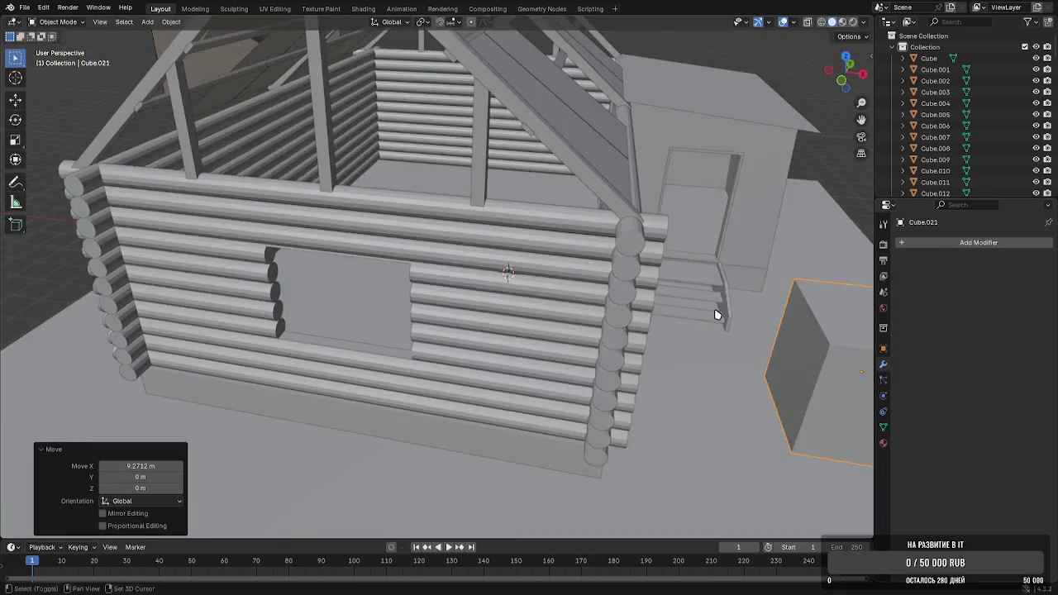
middle_drag(836, 350, 436, 298)
scroll(436, 299, up, 5)
Select the annex window frame and its bars
click(360, 337)
click(373, 312)
shift+click(337, 278)
right_click(337, 279)
click(338, 299)
shift+click(338, 351)
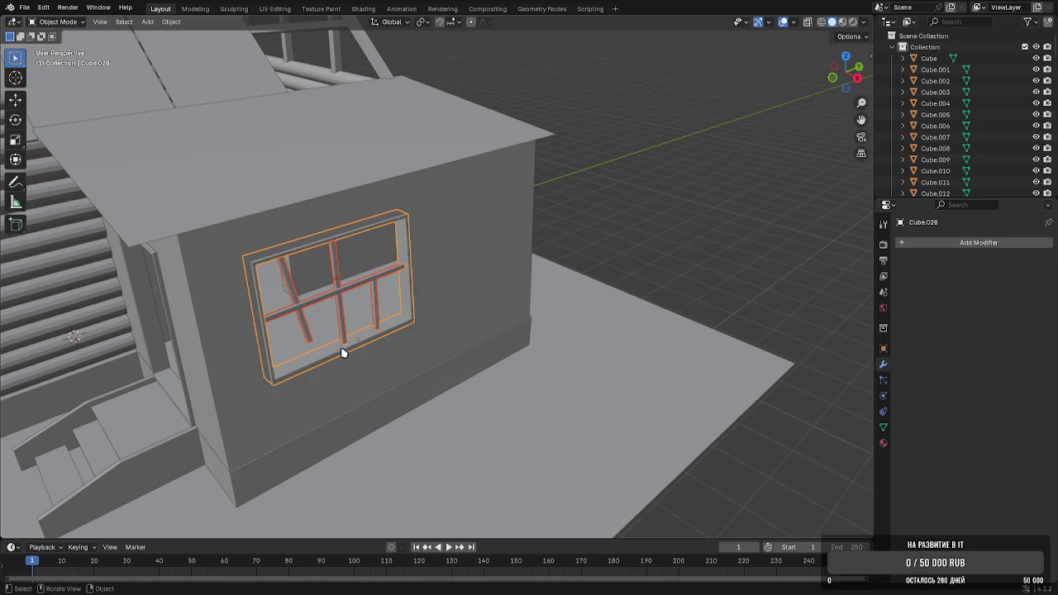
middle_drag(343, 354, 668, 259)
Duplicate the annex window and move the copy into the log wall's opening
key(shift+d)
key(x)
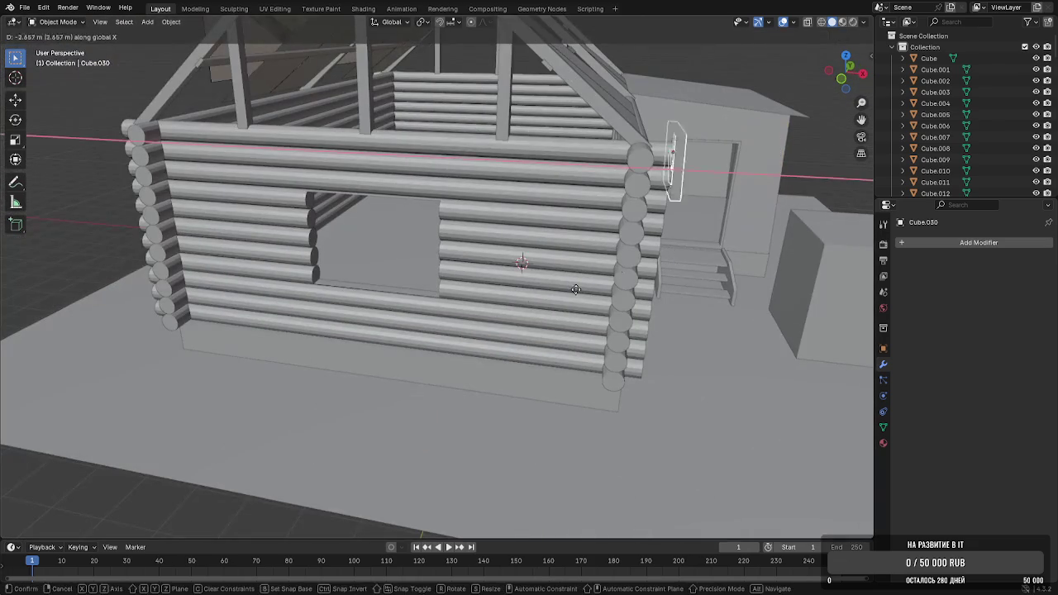
click(330, 319)
key(g)
key(y)
key(x)
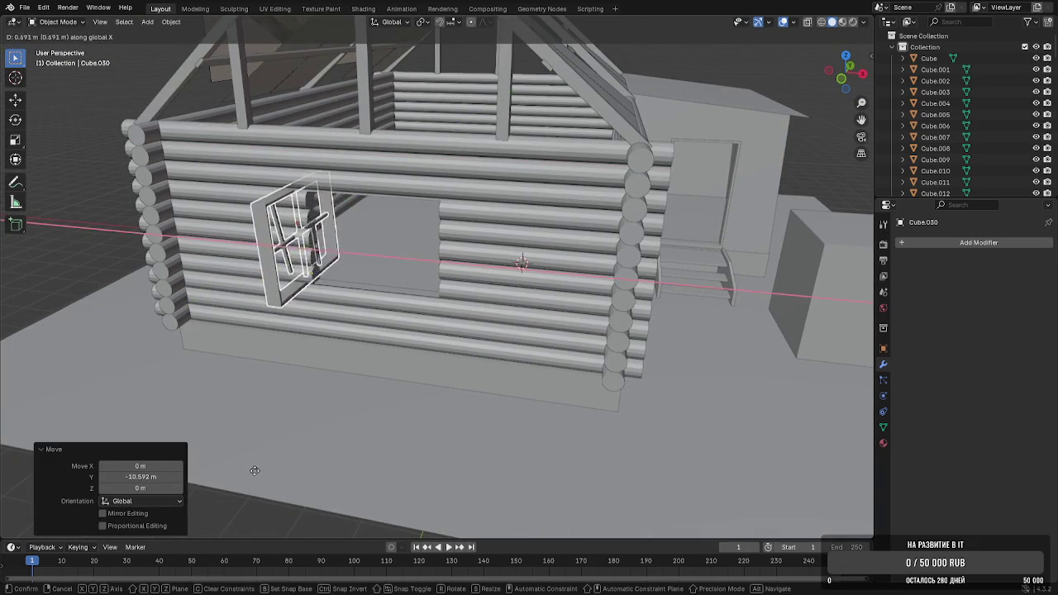
click(342, 485)
Rotate the copied window -90° around Z
key(r)
key(z)
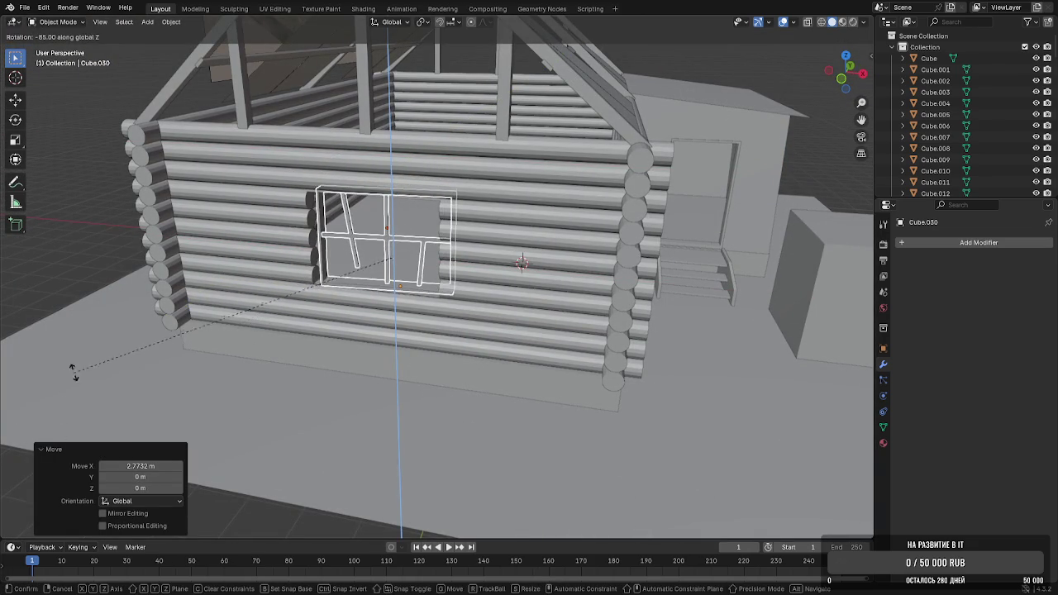
click(189, 345)
scroll(301, 299, up, 4)
middle_drag(302, 299, 394, 352)
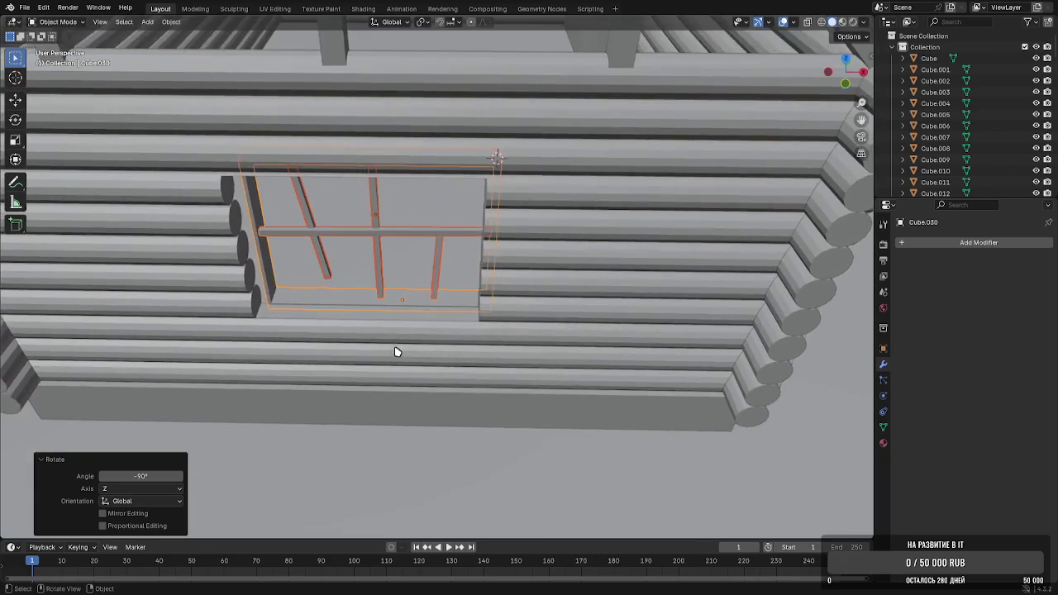
scroll(394, 352, up, 3)
Shift the window along Y into the wall and along X to fit the opening
key(g)
key(y)
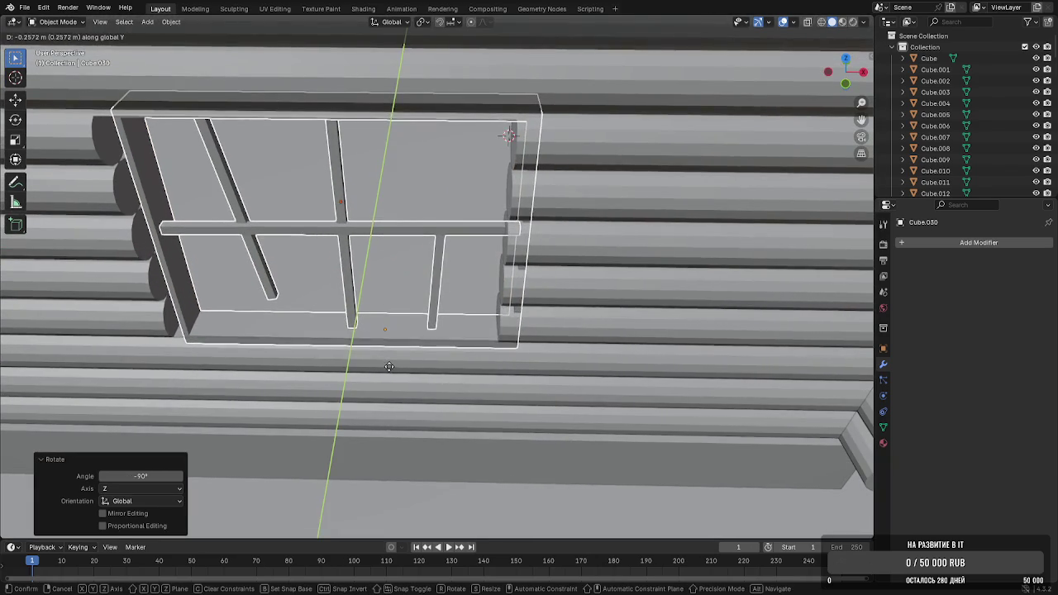
click(387, 366)
key(g)
key(x)
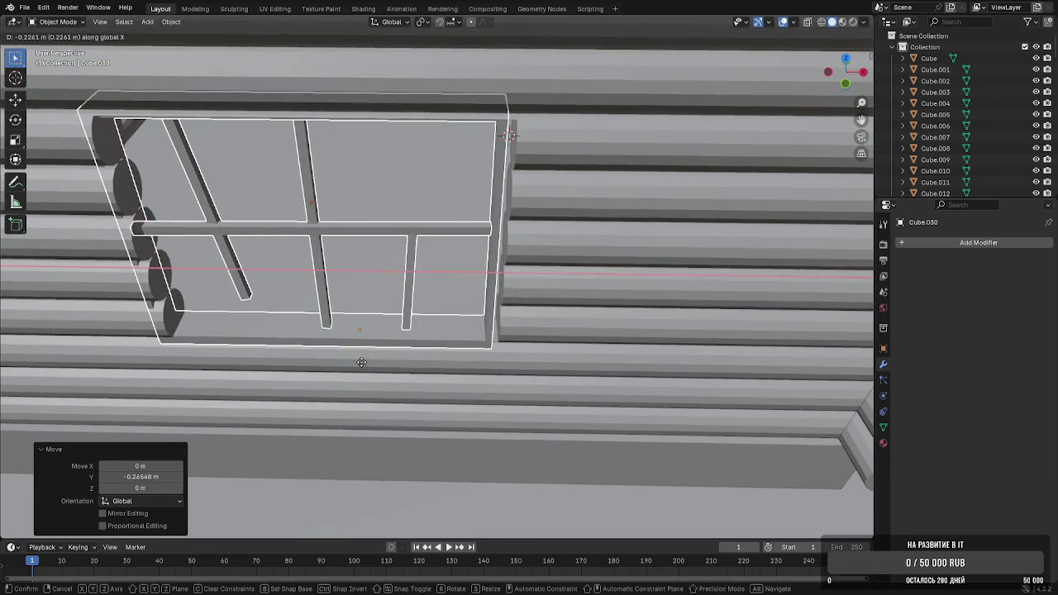
click(372, 360)
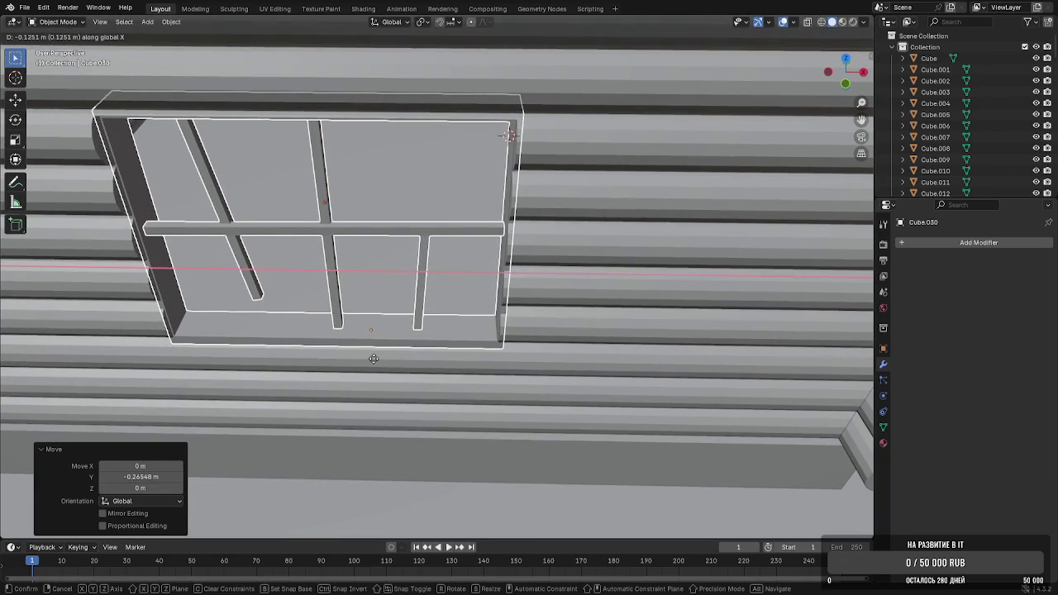
Resize the window by moving its right and left edge loops along X
key(Tab)
scroll(391, 343, up, 1)
alt+click(547, 47)
key(g)
key(x)
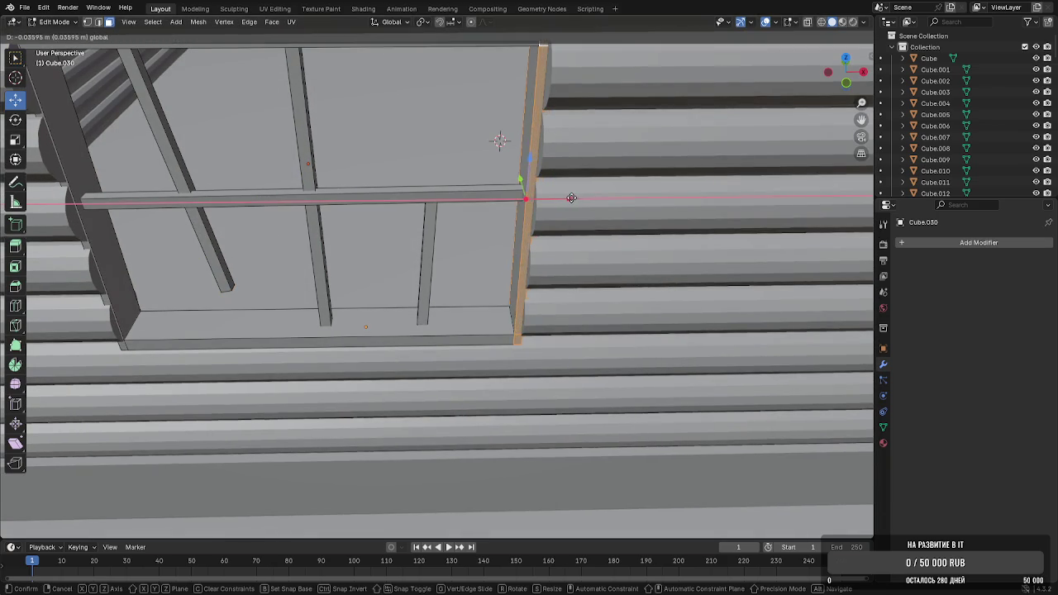
click(570, 199)
middle_drag(570, 199, 467, 330)
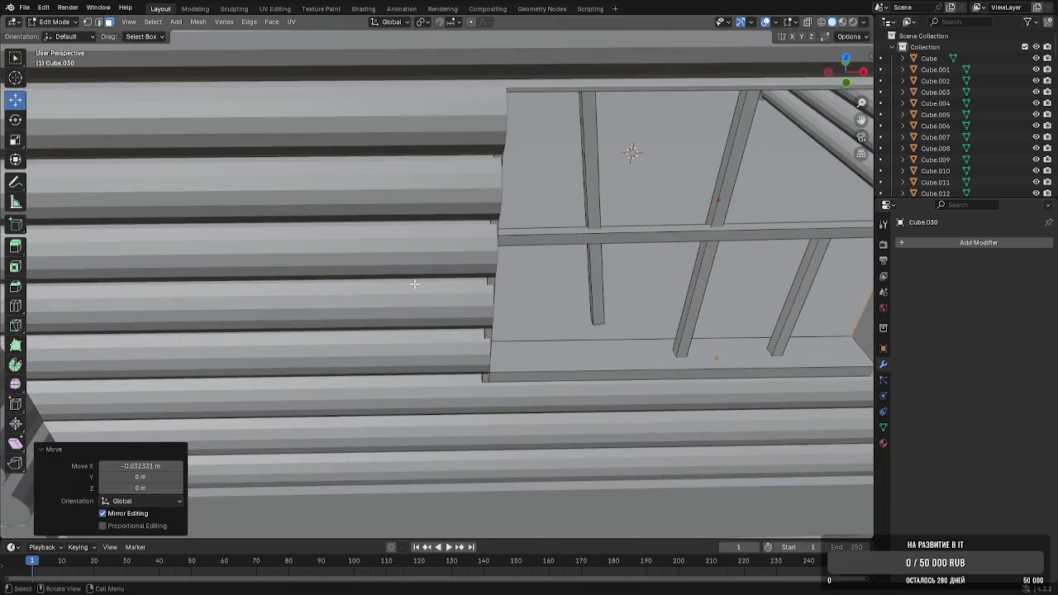
alt+click(467, 331)
key(g)
key(x)
click(472, 243)
key(Tab)
Raise the window frame and mullion bars slightly along Z
scroll(527, 283, down, 6)
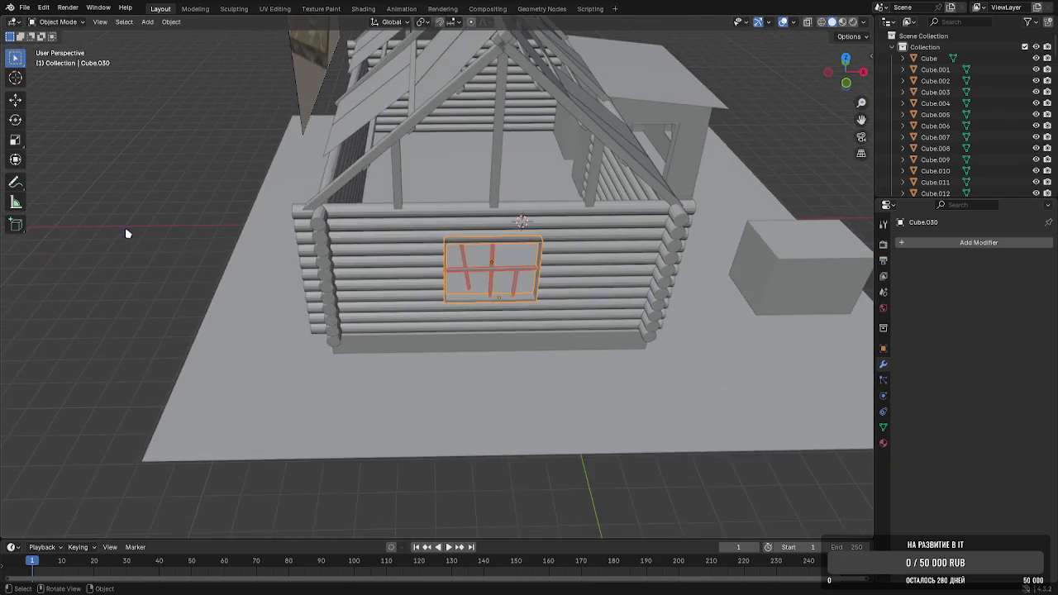
click(151, 238)
middle_drag(151, 238, 314, 187)
scroll(537, 241, up, 5)
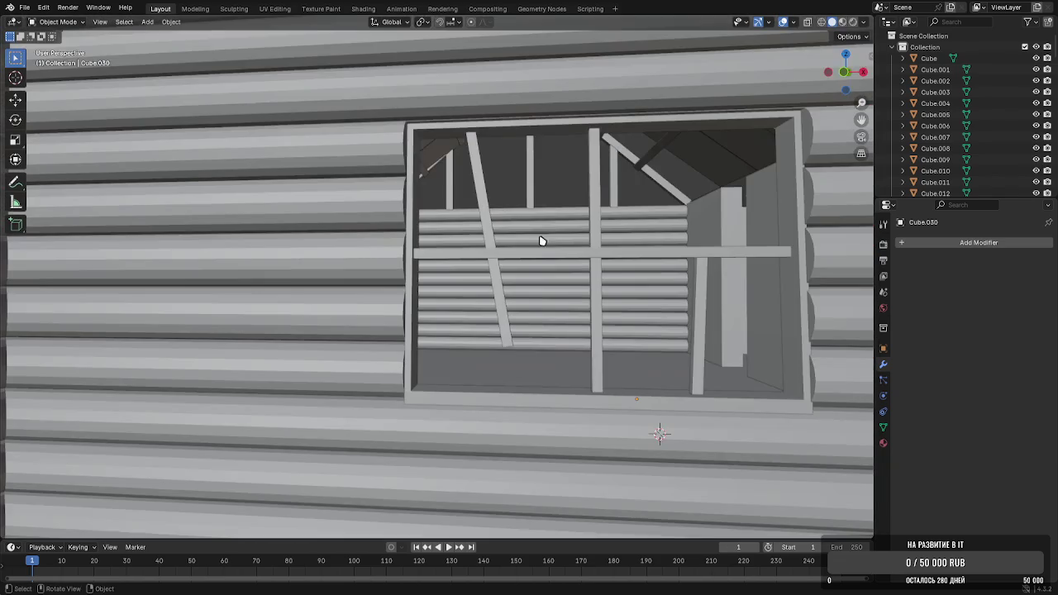
click(601, 221)
shift+click(623, 405)
key(g)
key(z)
click(622, 404)
Tilt the window frame 3.45° around X for a worn look
scroll(618, 377, down, 6)
click(231, 262)
scroll(417, 251, up, 4)
mouse_move(417, 251)
middle_down()
mouse_move(370, 268)
mouse_move(330, 256)
middle_up()
key(Tab)
middle_drag(433, 265, 433, 265)
key(Tab)
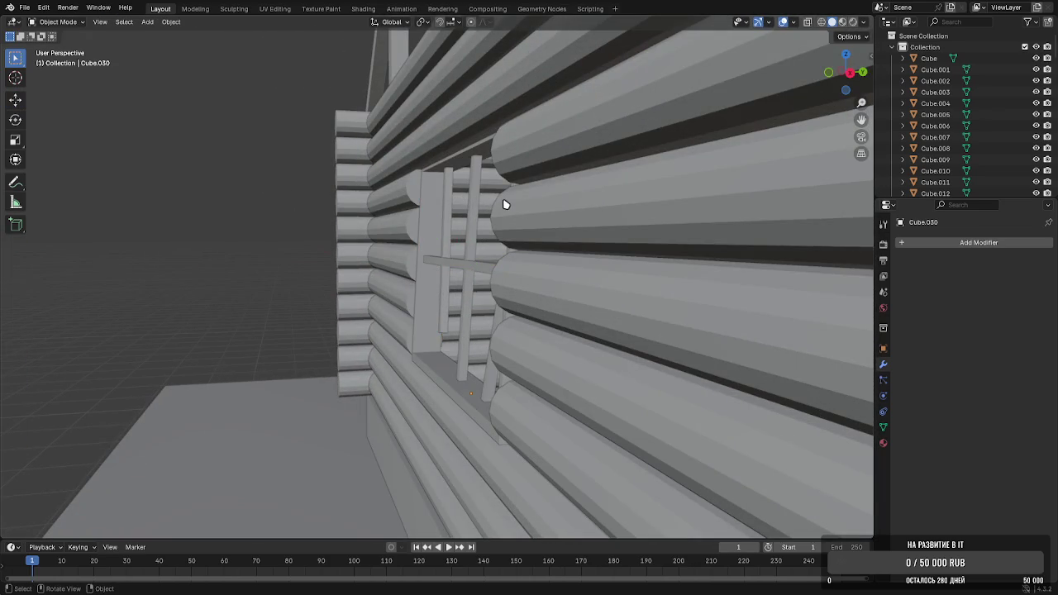
click(463, 269)
key(r)
key(x)
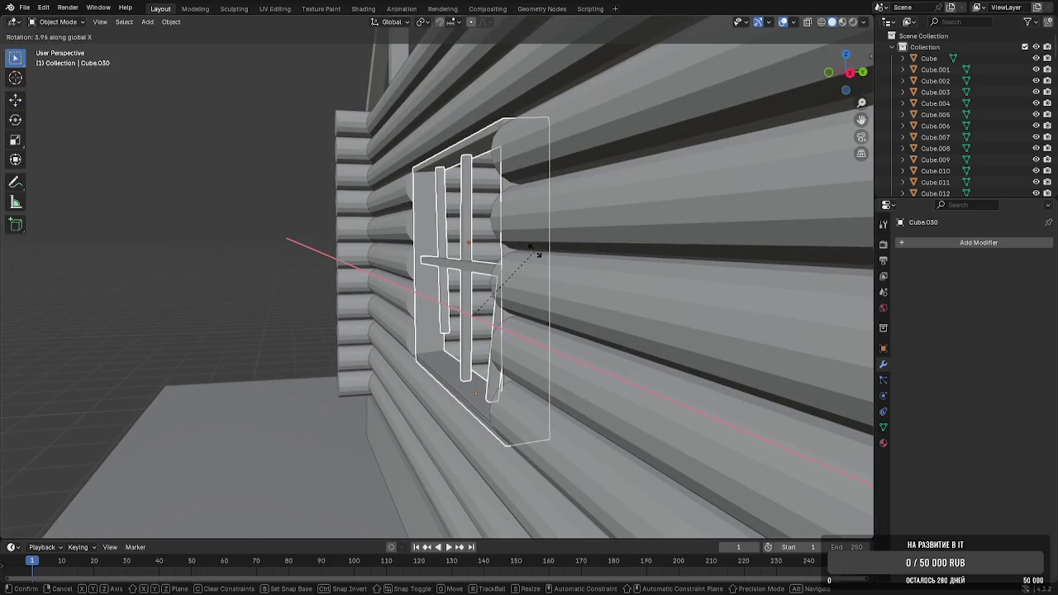
click(533, 253)
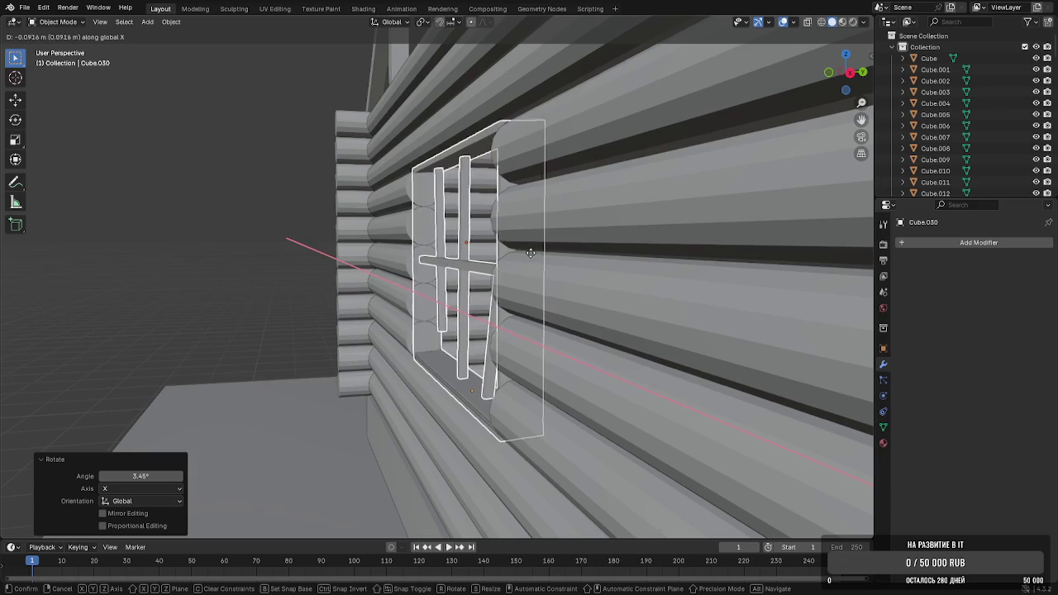
key(g)
key(y)
right_click(526, 255)
Review the whole cabin and save Home.blend
click(212, 207)
middle_drag(212, 208, 346, 220)
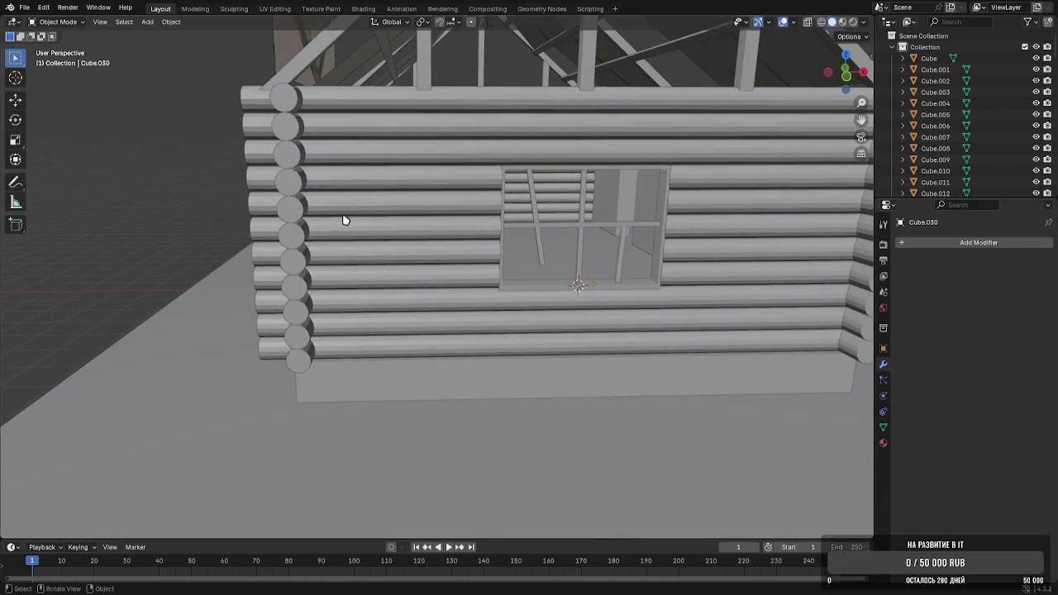
scroll(345, 220, down, 5)
mouse_move(437, 240)
middle_down()
mouse_move(499, 252)
mouse_move(395, 288)
mouse_move(396, 258)
mouse_move(432, 243)
mouse_move(420, 240)
middle_up()
key(ctrl+s)
scroll(434, 243, down, 2)
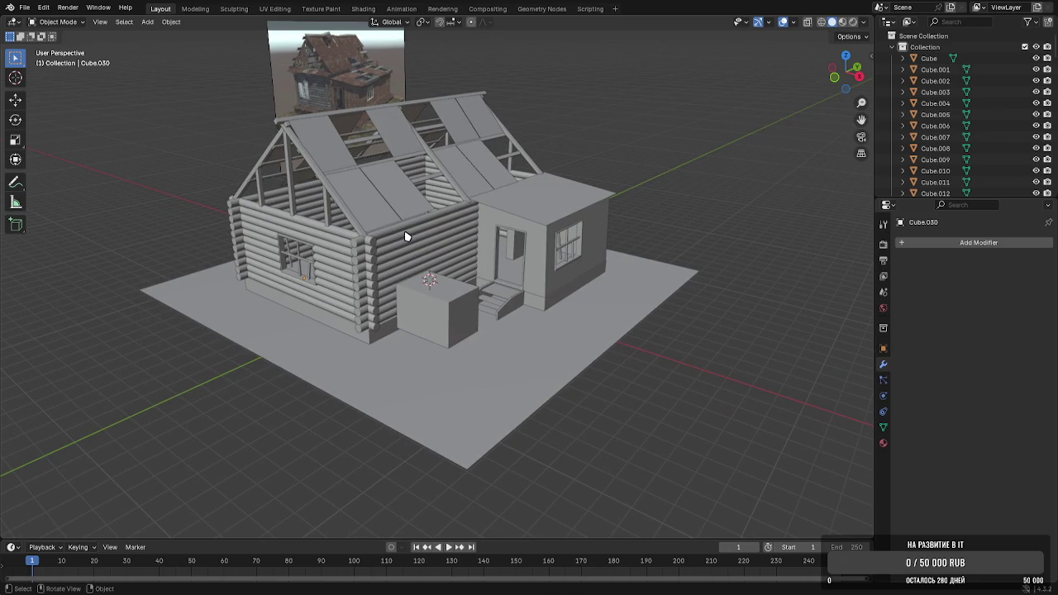
Flip the cross-shaped mullion bars 180° around Y
middle_drag(347, 245, 465, 273)
scroll(475, 248, up, 5)
click(537, 195)
mouse_move(584, 200)
shift+middle_down()
mouse_move(671, 204)
mouse_move(615, 201)
shift+middle_up()
key(r)
key(x)
key(z)
key(x)
key(y)
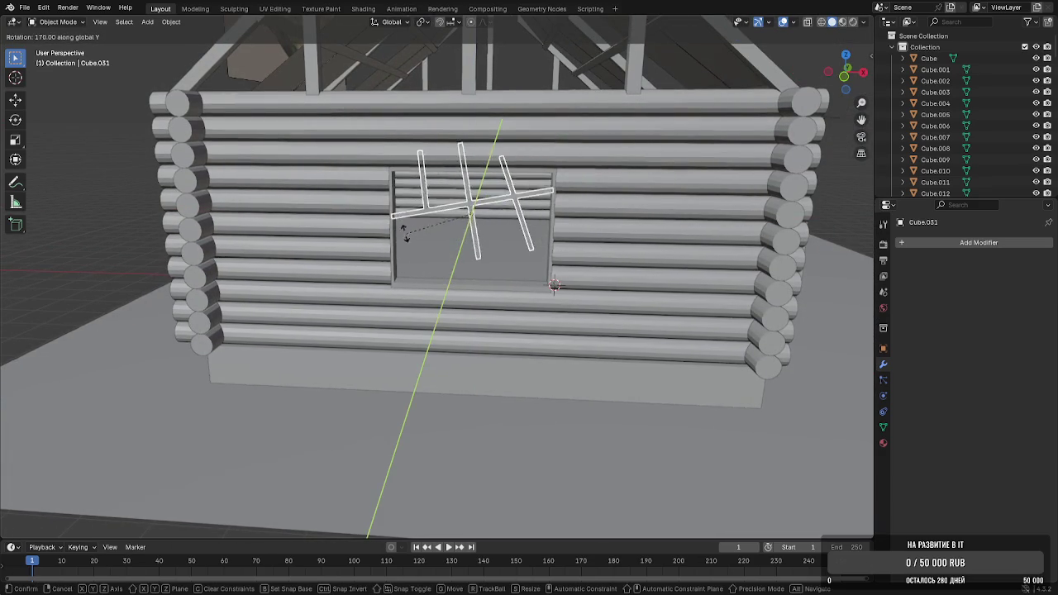
click(409, 217)
Lower the mullion bars about 0.46 m along Z into the window opening
key(g)
key(z)
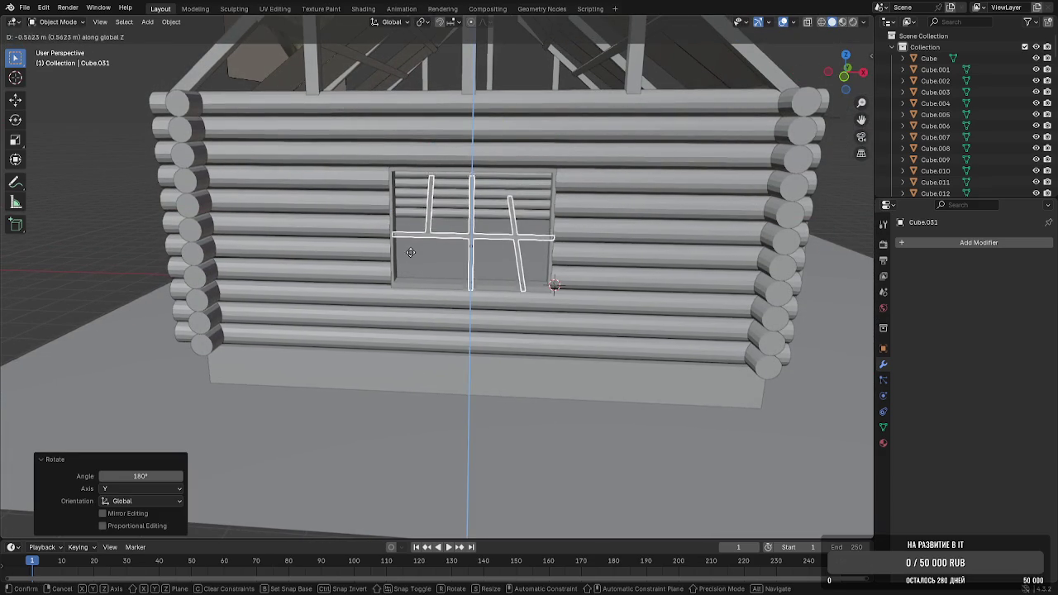
click(417, 251)
click(165, 285)
middle_drag(321, 236, 444, 220)
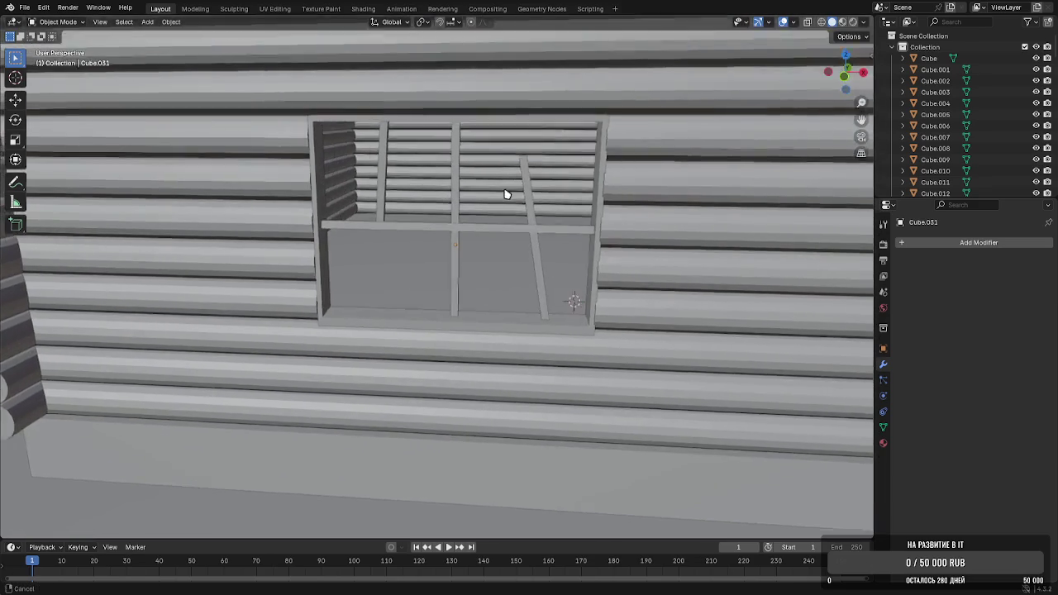
scroll(447, 217, down, 3)
scroll(452, 194, down, 1)
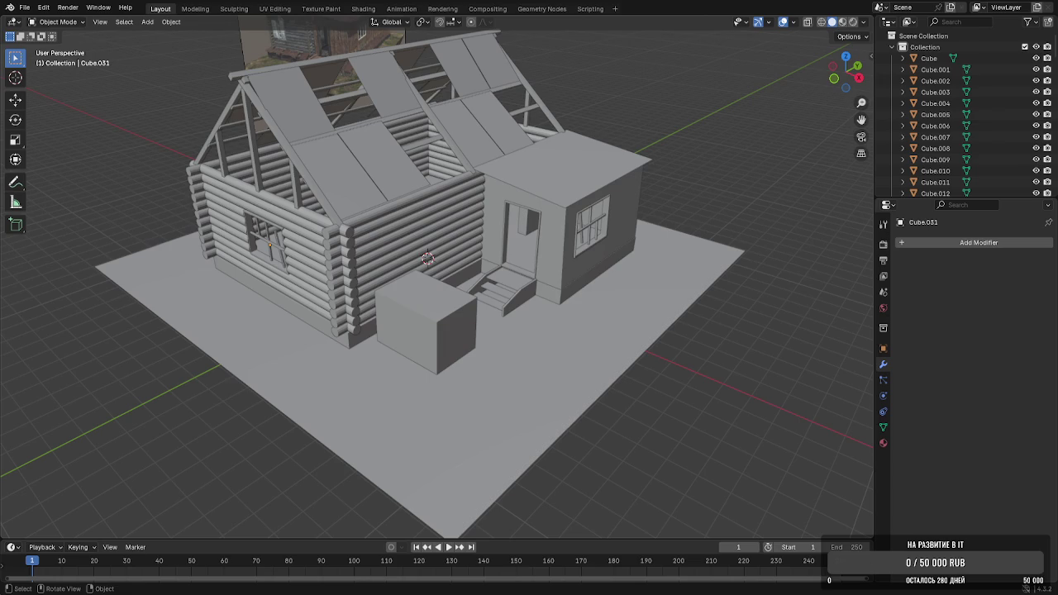
Look over the roof and select the horizontal roof beam
mouse_move(464, 370)
middle_down()
mouse_move(458, 345)
mouse_move(412, 351)
middle_up()
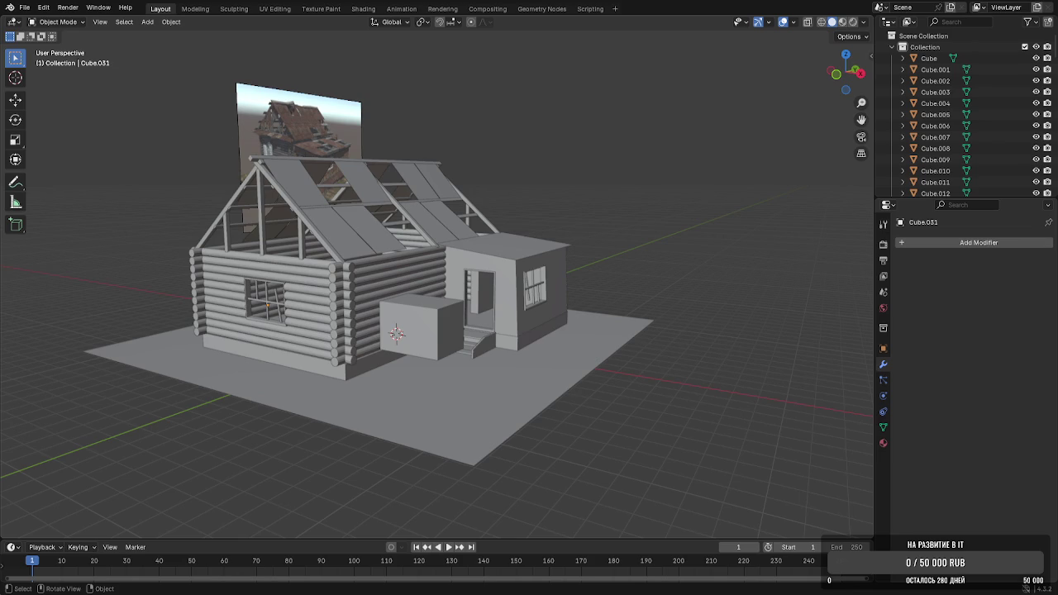
scroll(484, 123, up, 3)
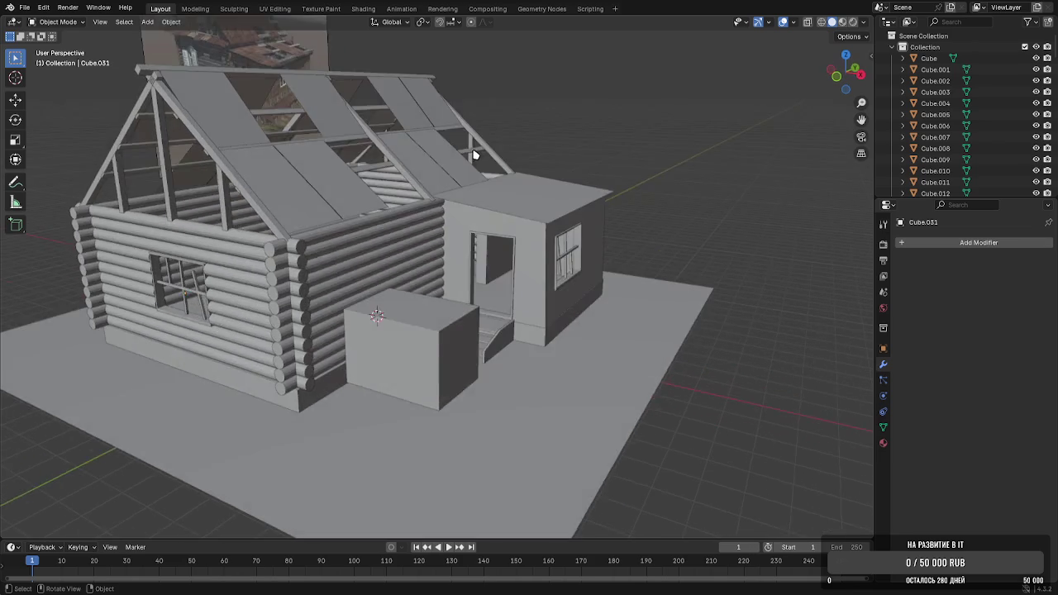
middle_drag(472, 157, 543, 236)
scroll(517, 229, up, 2)
scroll(496, 239, up, 3)
click(466, 206)
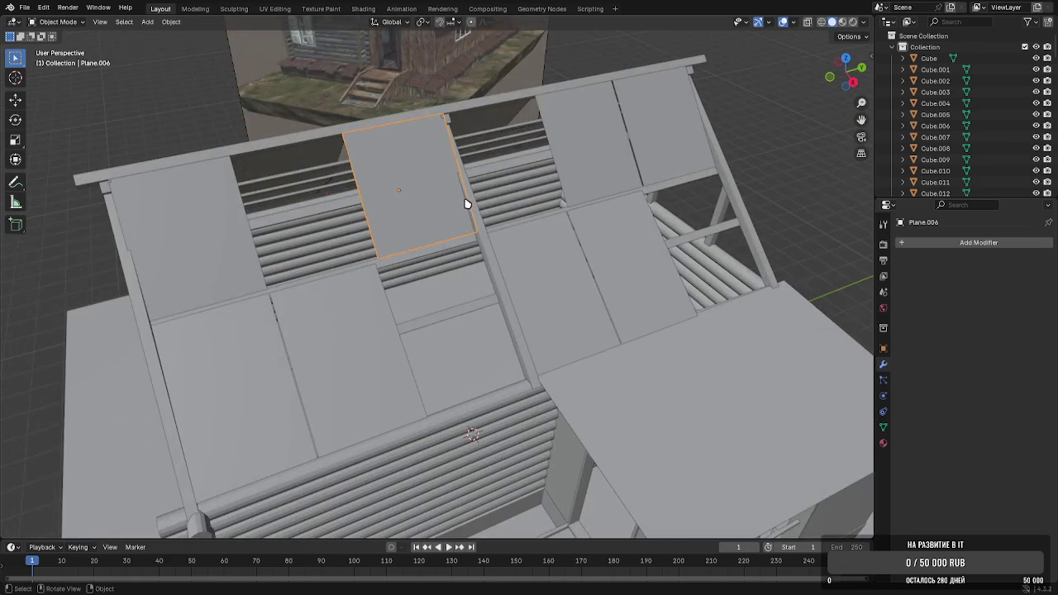
click(471, 205)
mouse_move(471, 207)
shift+middle_down()
mouse_move(465, 229)
mouse_move(449, 231)
shift+middle_up()
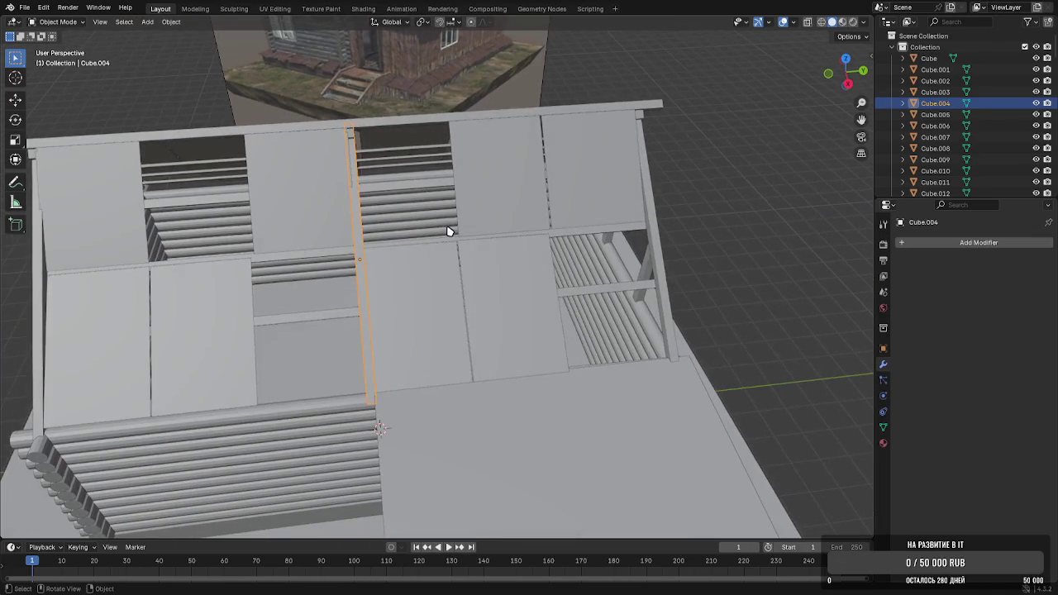
click(339, 318)
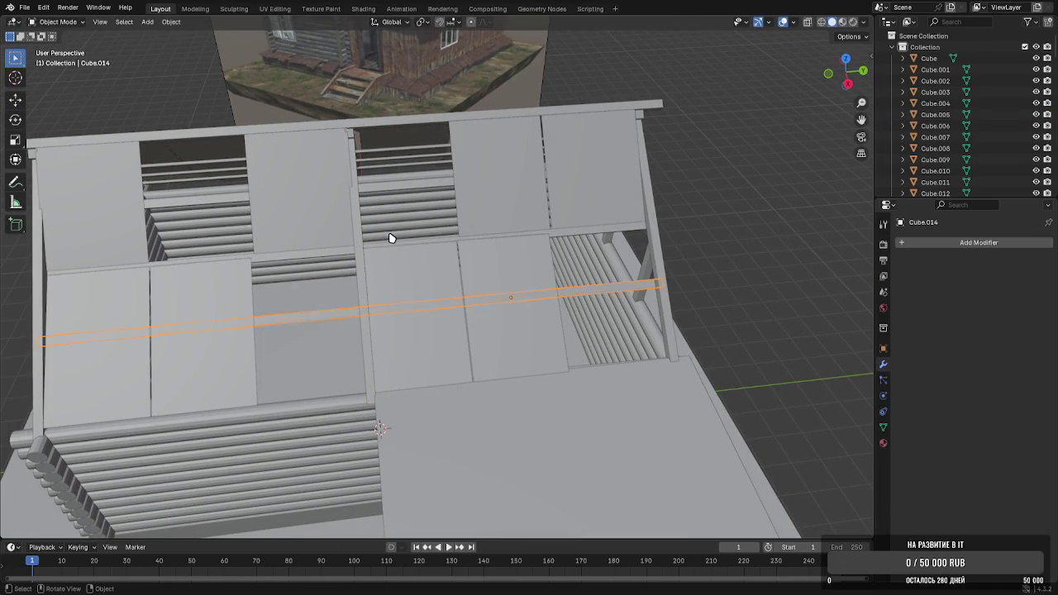
mouse_move(443, 255)
middle_down()
mouse_move(616, 303)
mouse_move(571, 239)
middle_up()
Slide the beam's whole mesh about 1.6 m along Y
key(Tab)
key(Tab)
Slide a second roof beam's mesh along Y
key(Tab)
key(a)
drag(579, 236, 543, 223)
key(Tab)
mouse_move(544, 223)
middle_down()
mouse_move(586, 236)
mouse_move(337, 157)
mouse_move(463, 222)
mouse_move(324, 206)
middle_up()
click(276, 148)
key(Tab)
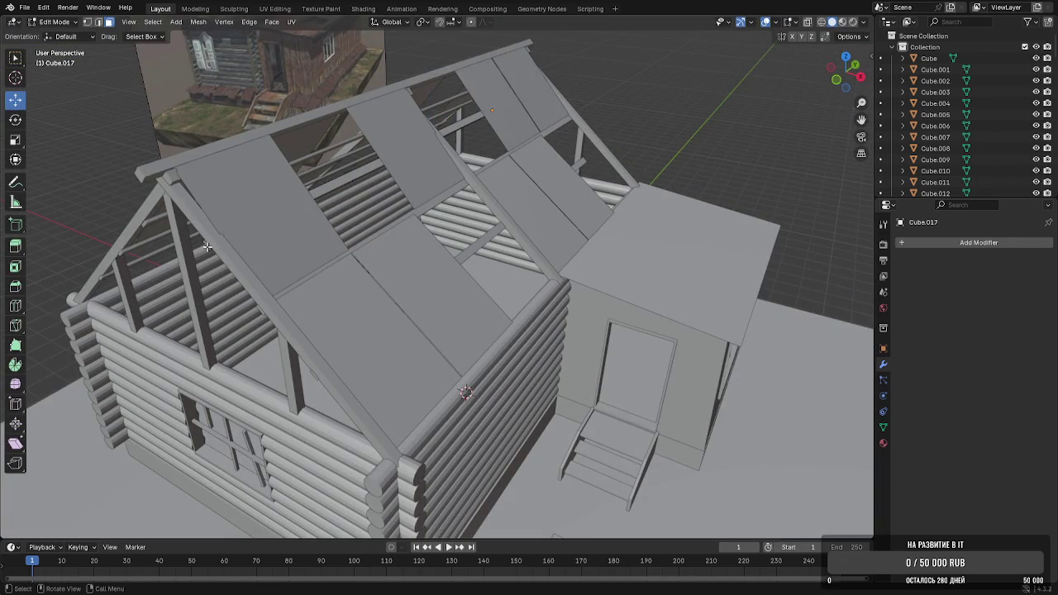
middle_drag(207, 245, 237, 238)
drag(263, 228, 454, 198)
key(Tab)
mouse_move(454, 198)
middle_down()
mouse_move(595, 198)
mouse_move(691, 163)
middle_up()
Inspect a roof plank and the front log wall in Edit Mode
mouse_move(600, 213)
middle_down()
mouse_move(439, 236)
mouse_move(427, 255)
middle_up()
click(406, 241)
key(Tab)
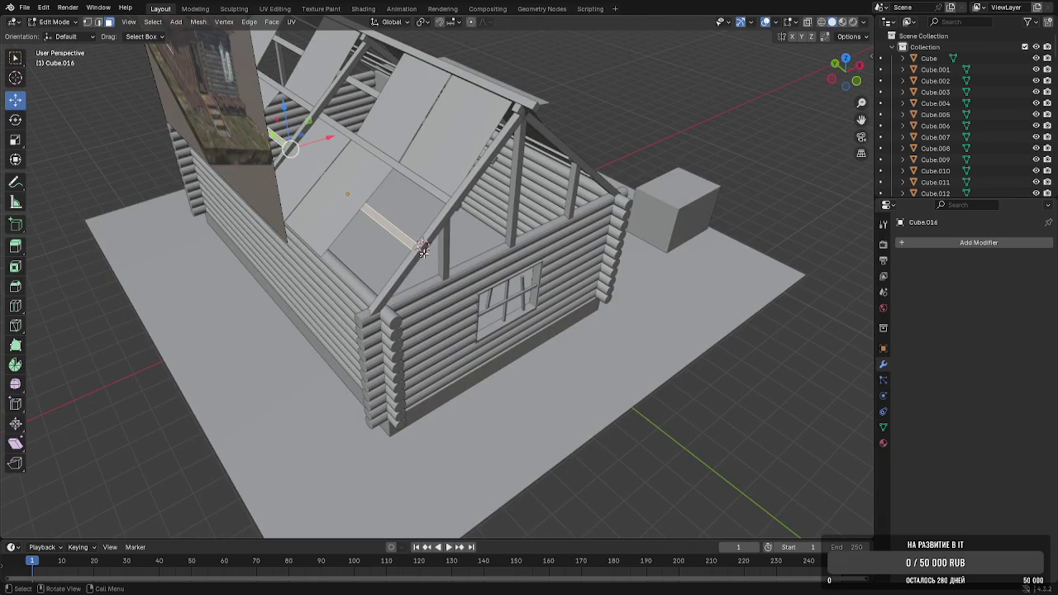
key(Tab)
middle_drag(404, 236, 460, 237)
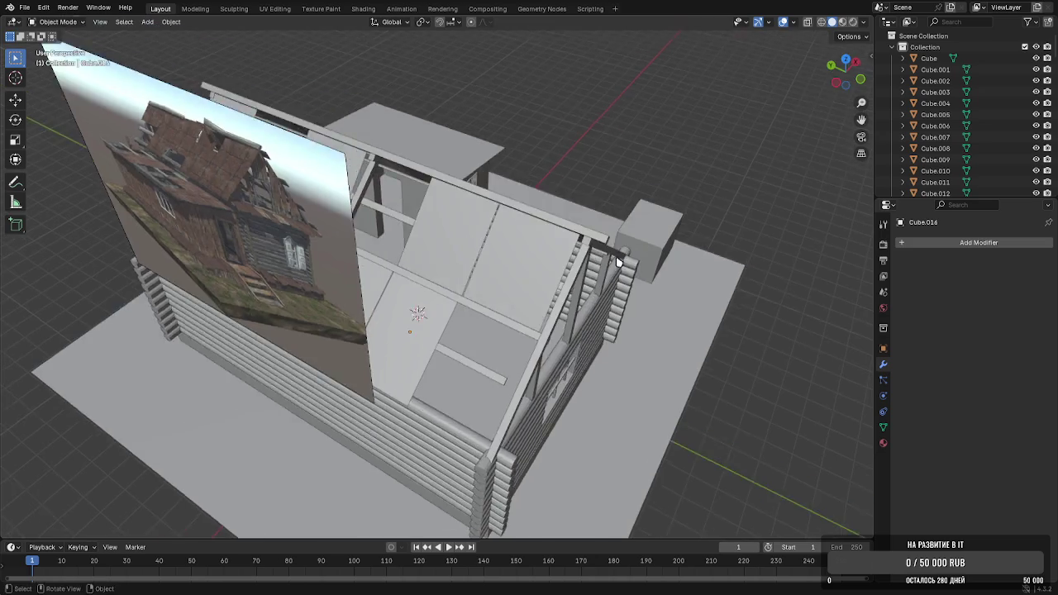
mouse_move(782, 277)
middle_down()
mouse_move(531, 213)
mouse_move(461, 272)
mouse_move(402, 262)
mouse_move(394, 227)
mouse_move(350, 286)
mouse_move(369, 185)
middle_up()
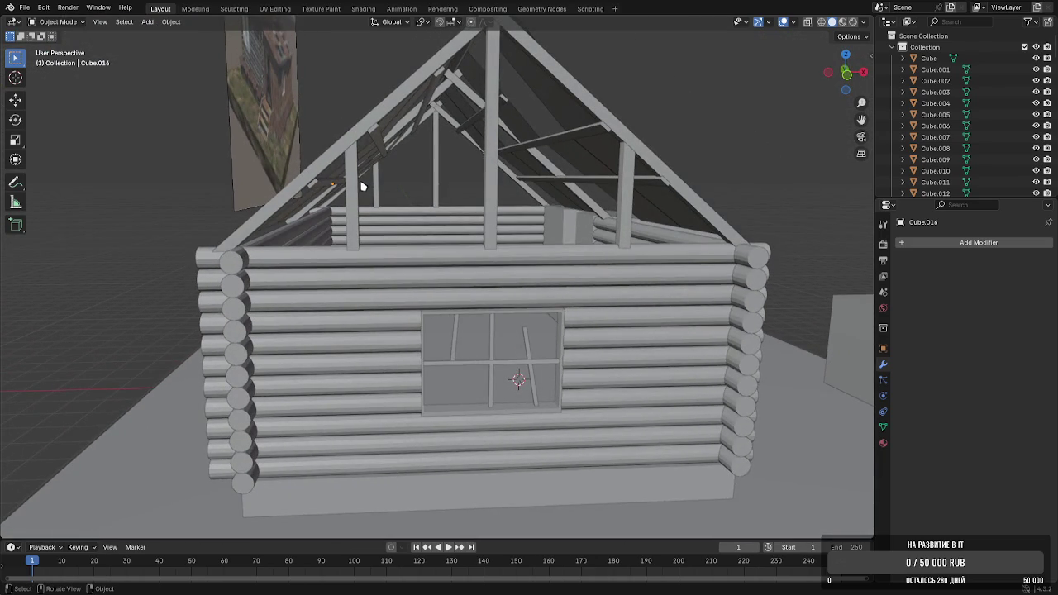
mouse_move(358, 239)
middle_down()
mouse_move(359, 212)
mouse_move(394, 356)
middle_up()
key(Tab)
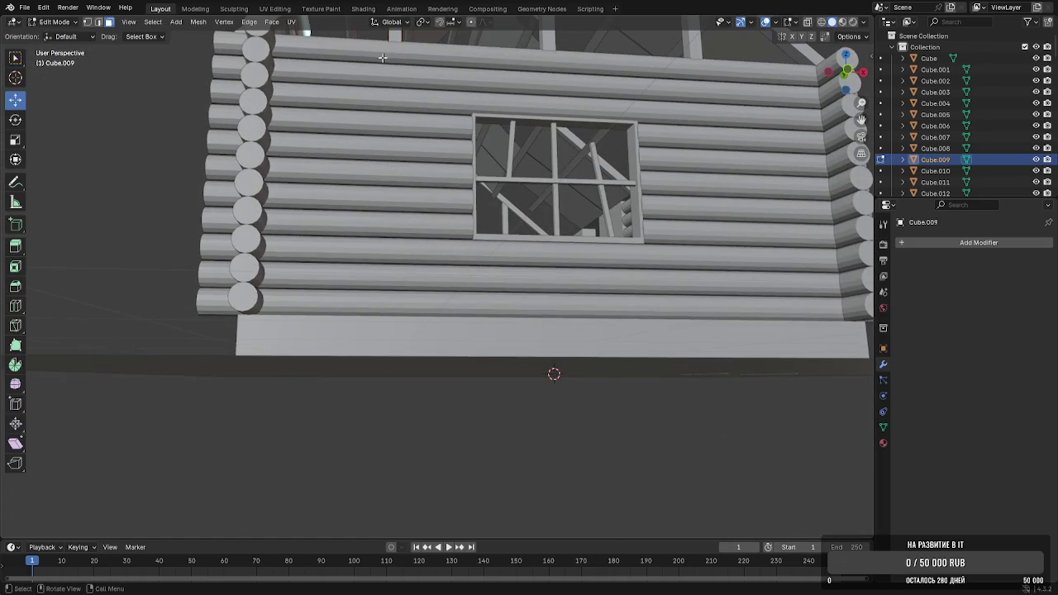
middle_drag(394, 49, 389, 122)
drag(390, 122, 378, 130)
key(Tab)
middle_drag(378, 130, 460, 144)
Check the right gable post's mesh where it meets the top log
click(597, 250)
click(599, 251)
key(Tab)
middle_drag(600, 251, 605, 299)
drag(640, 315, 633, 309)
key(Tab)
click(675, 210)
middle_drag(675, 210, 664, 245)
Check central post Cube.010 in Edit Mode, then save Home.blend
click(467, 266)
key(Tab)
middle_drag(467, 266, 469, 254)
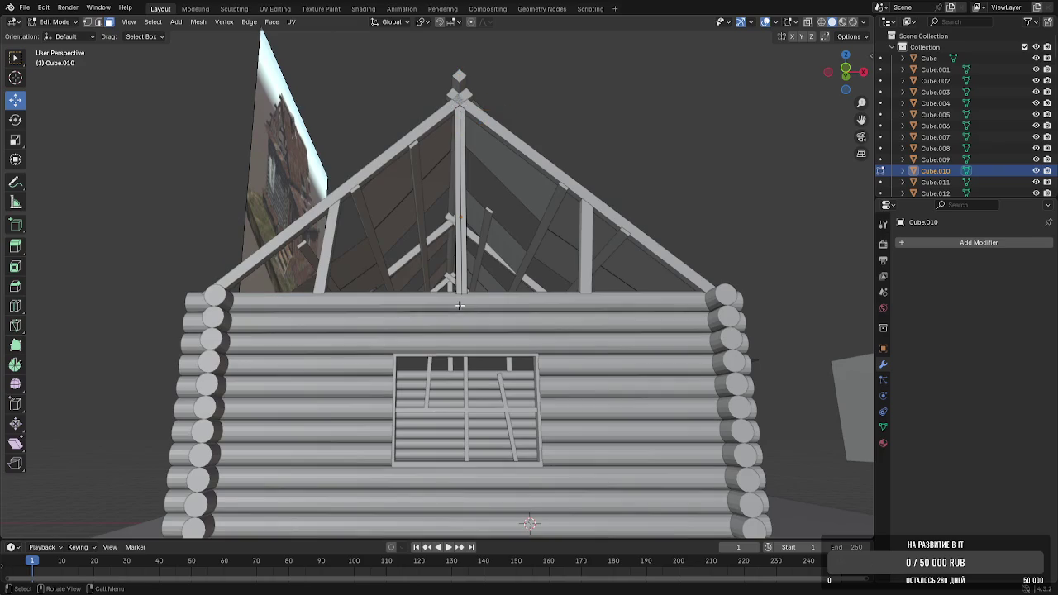
middle_drag(464, 297, 466, 309)
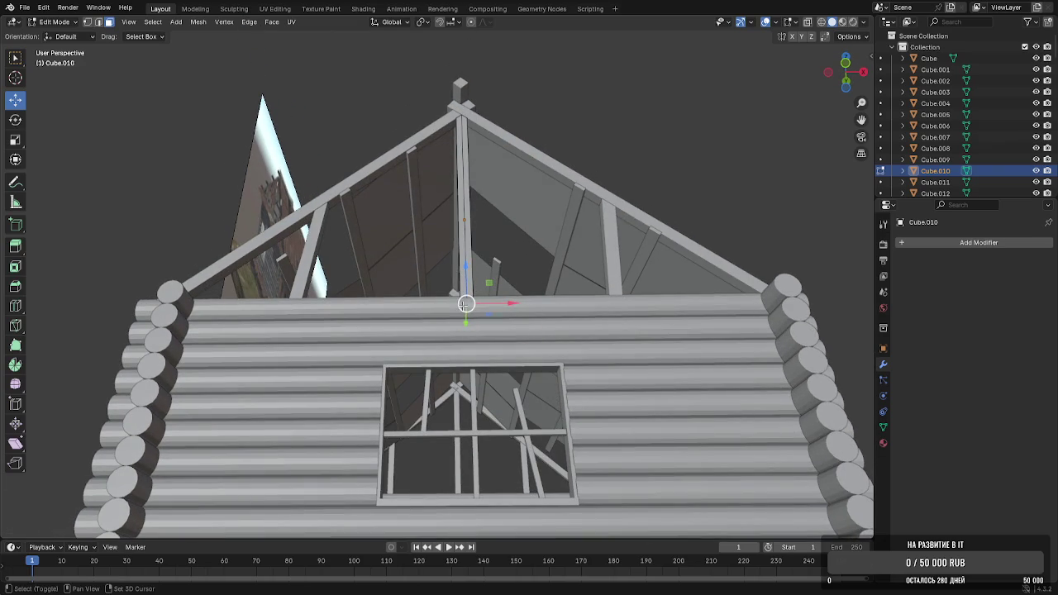
key(Tab)
mouse_move(687, 87)
middle_down()
mouse_move(642, 165)
mouse_move(467, 205)
middle_up()
key(ctrl+s)
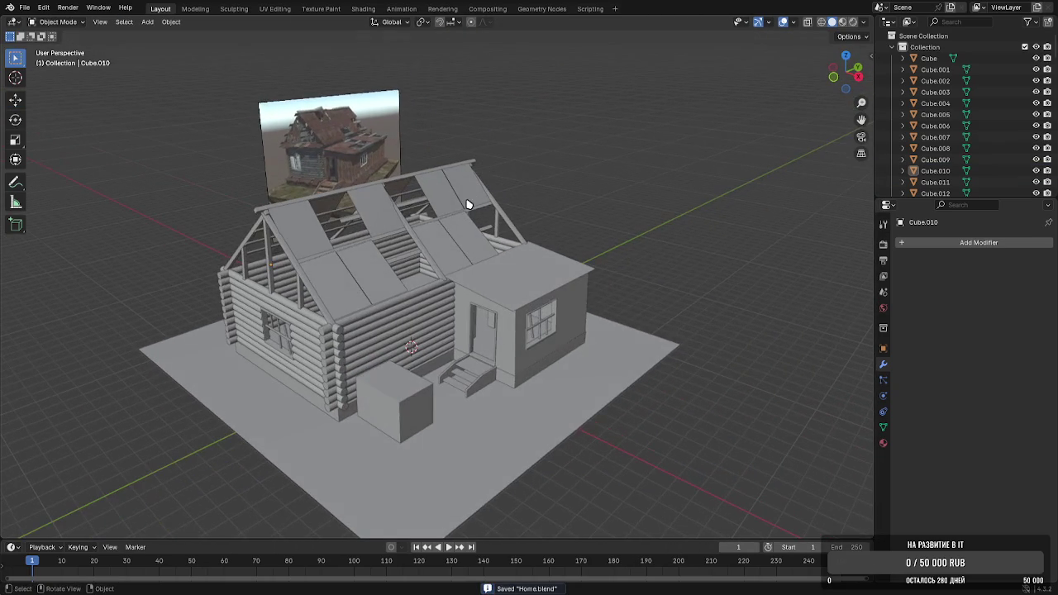
scroll(438, 245, up, 3)
key(Tab)
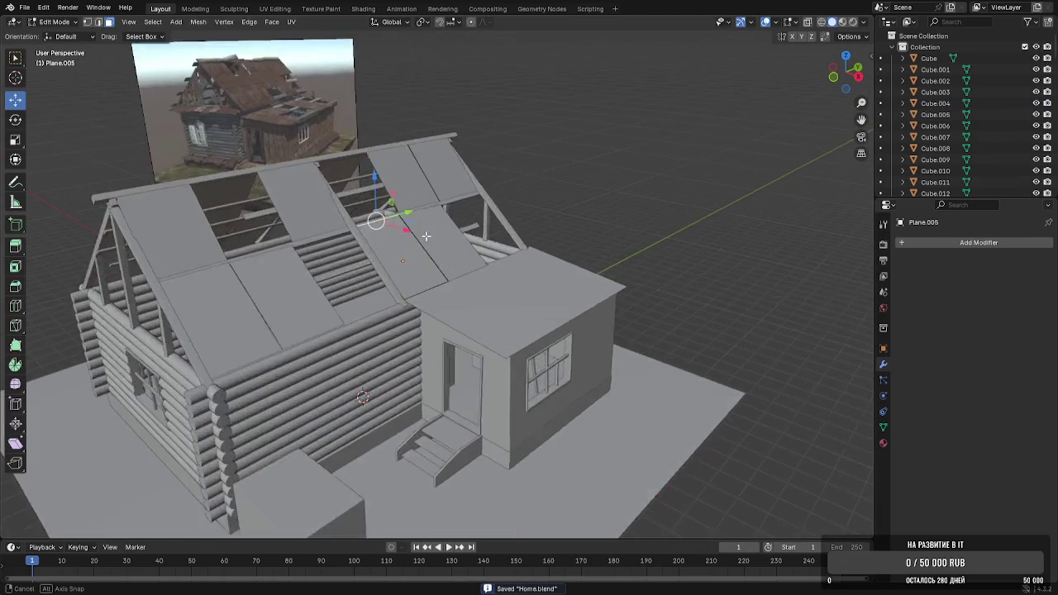
Cut one vertical and two horizontal edge loops into roof plank Plane.005, shifting one along X
scroll(358, 262, up, 4)
click(313, 270)
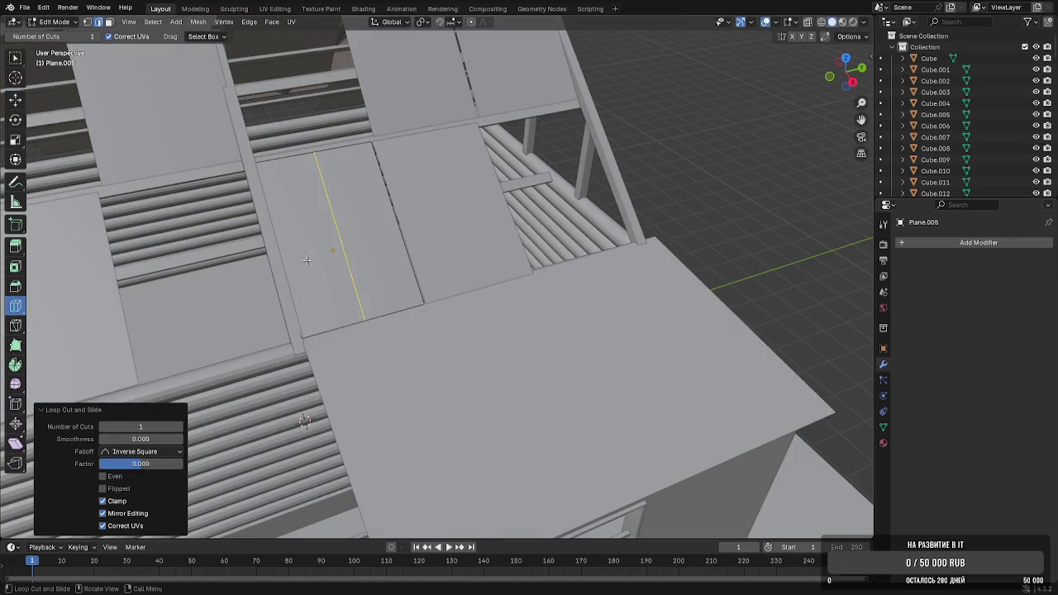
click(281, 176)
click(285, 197)
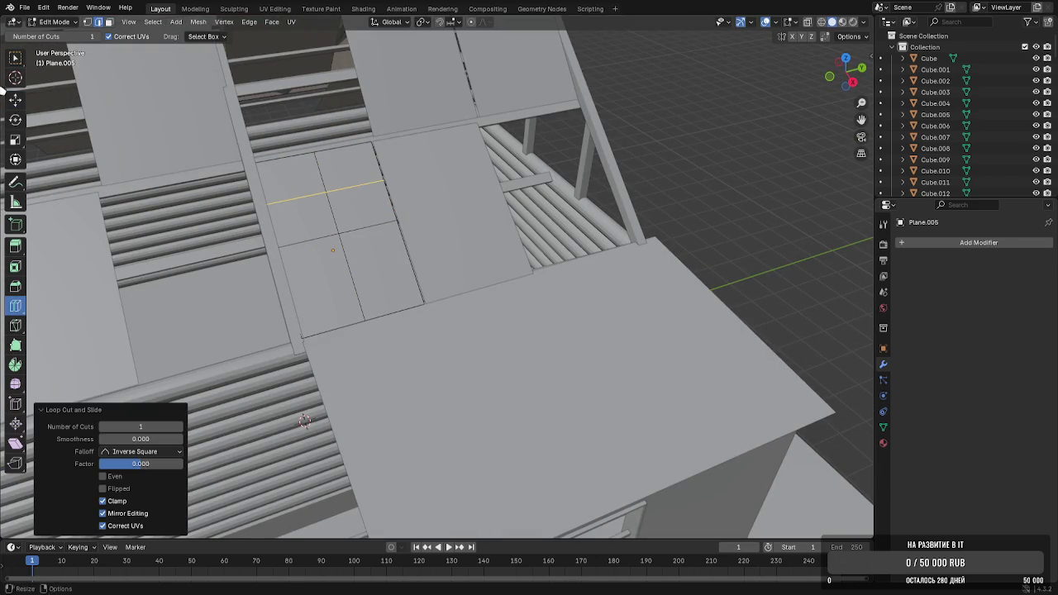
click(15, 99)
middle_drag(374, 142, 441, 144)
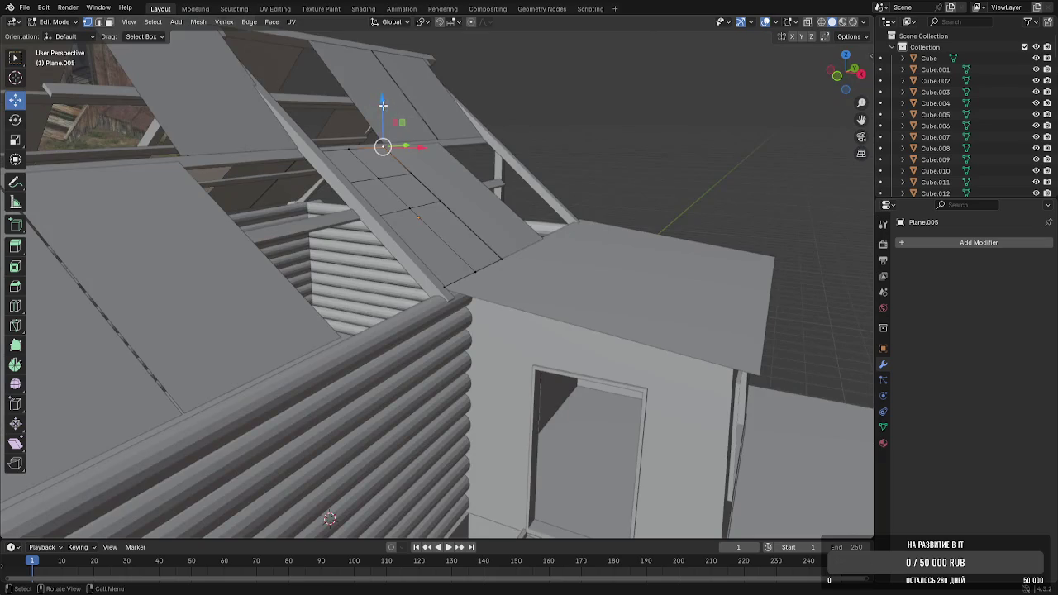
mouse_move(383, 105)
mouse_down()
mouse_move(389, 124)
mouse_move(402, 121)
mouse_up()
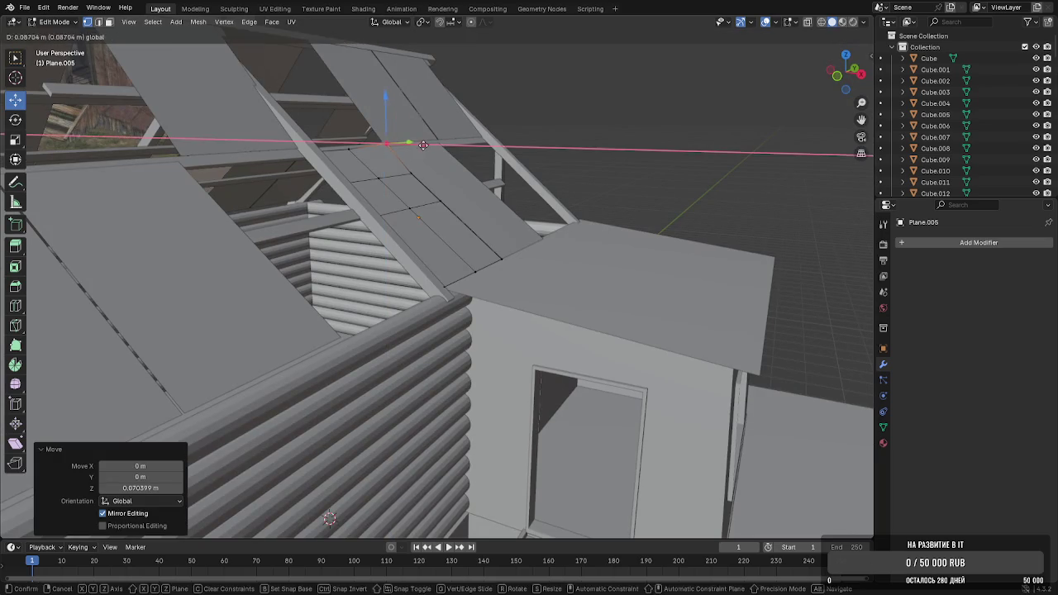
mouse_move(401, 121)
middle_down()
mouse_move(285, 157)
mouse_move(391, 120)
mouse_move(598, 167)
mouse_move(438, 155)
middle_up()
key(Tab)
key(Tab)
key(Tab)
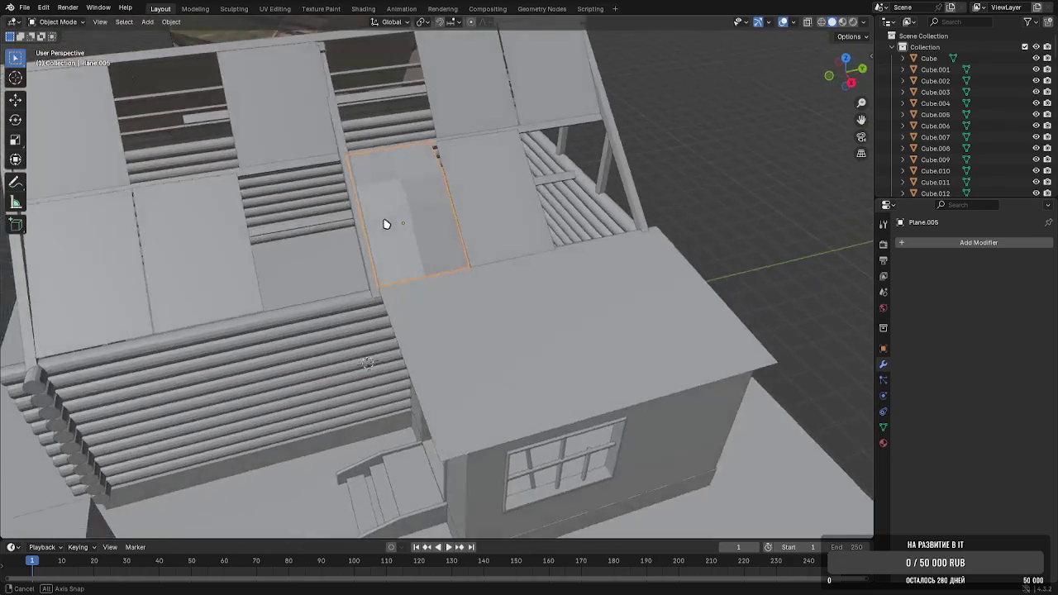
Raise a vertex on Plane.005 so the plank bends into a sag
key(Tab)
drag(434, 101, 434, 93)
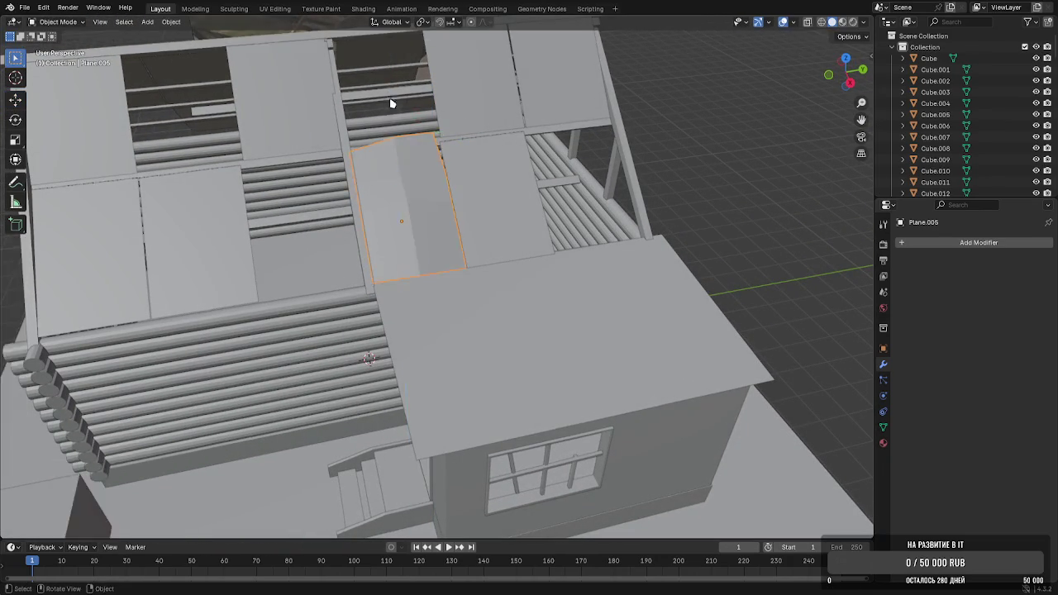
key(Tab)
Duplicate the bent plank, move the copy to a new spot, and reselect the original
middle_drag(390, 105, 541, 108)
mouse_move(684, 118)
middle_down()
mouse_move(596, 118)
mouse_move(609, 119)
mouse_move(478, 222)
middle_up()
right_click(479, 221)
key(shift+d)
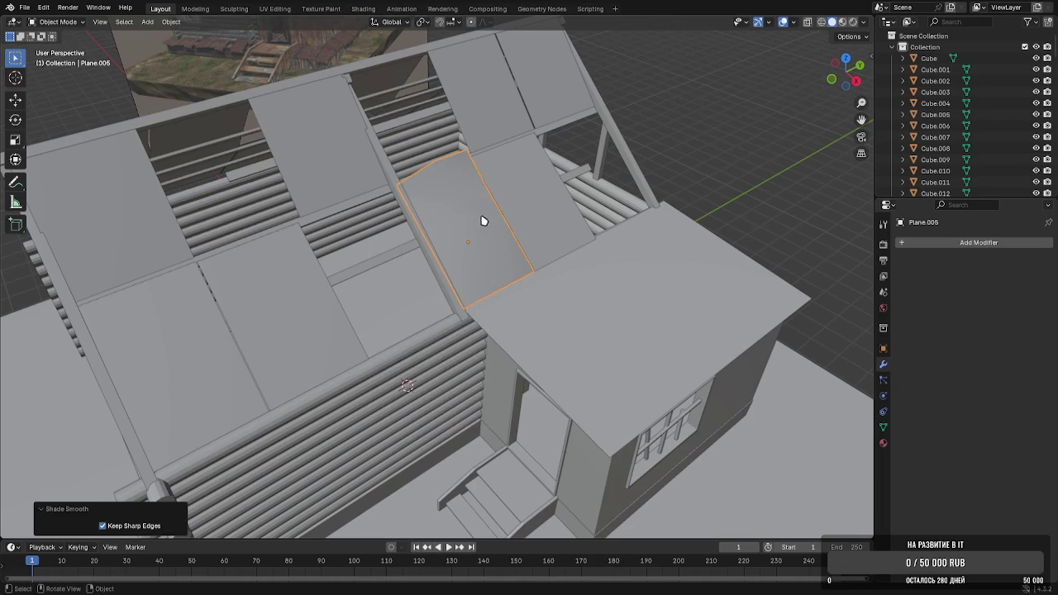
mouse_move(536, 184)
middle_down()
mouse_move(418, 154)
mouse_move(472, 220)
mouse_move(451, 238)
mouse_move(623, 192)
middle_up()
click(472, 219)
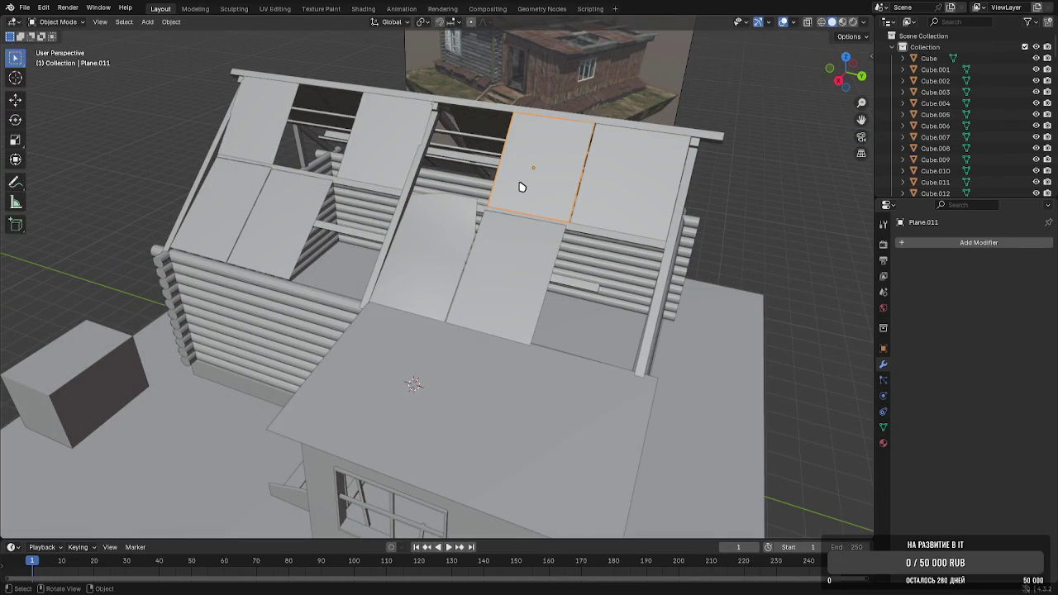
Delete a flat roof panel and duplicate the bent plank, lifting the copy up to the roof
key(Delete)
click(425, 248)
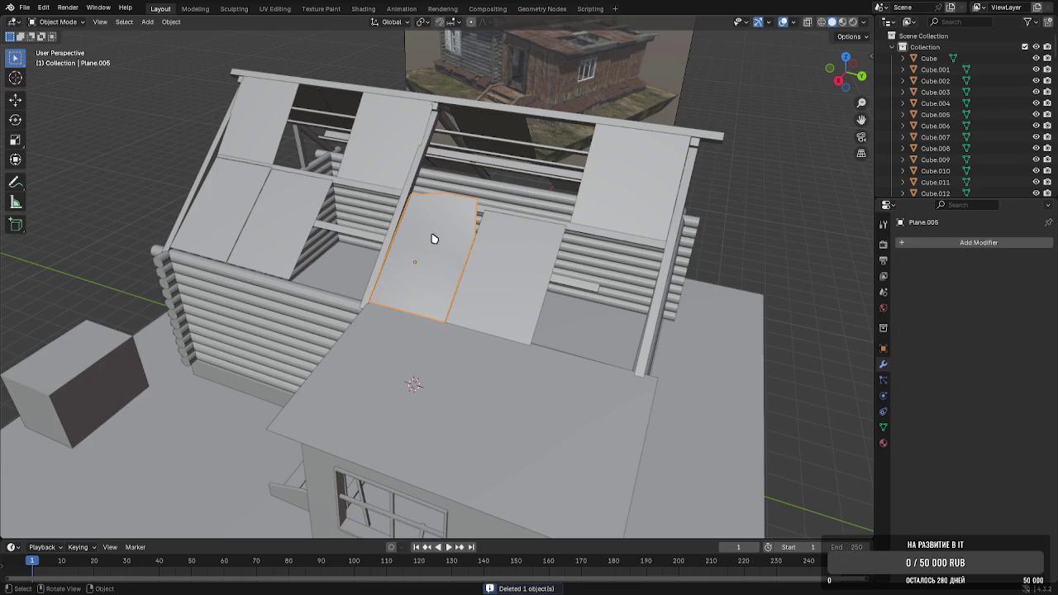
middle_drag(425, 248, 420, 232)
key(shift+d)
key(x)
click(439, 193)
key(g)
key(z)
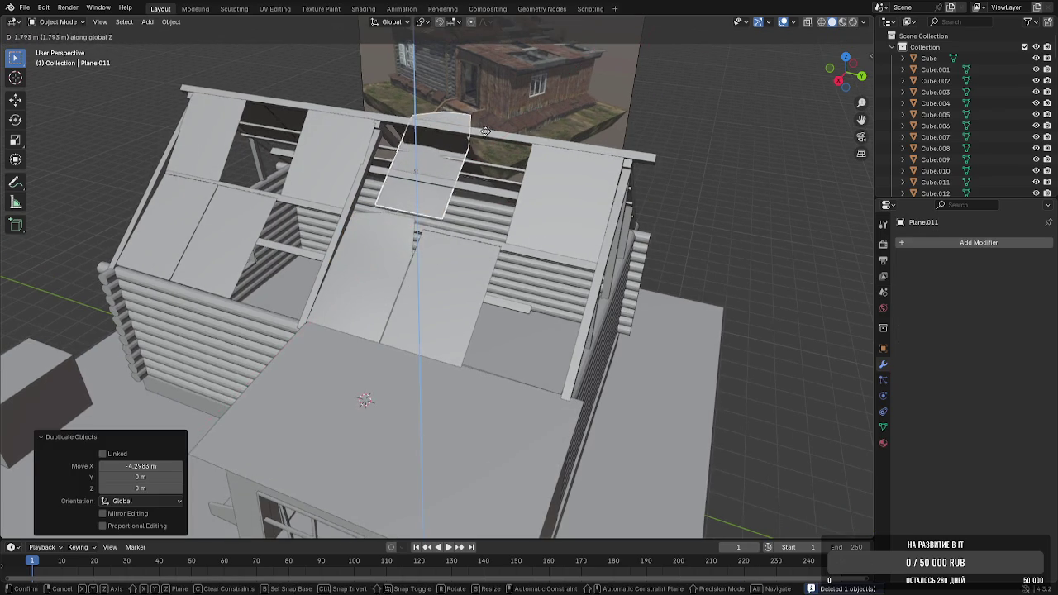
click(486, 133)
middle_drag(486, 133, 480, 229)
Turn the copy 180° around Z and tilt it to match the roof slope
key(r)
key(z)
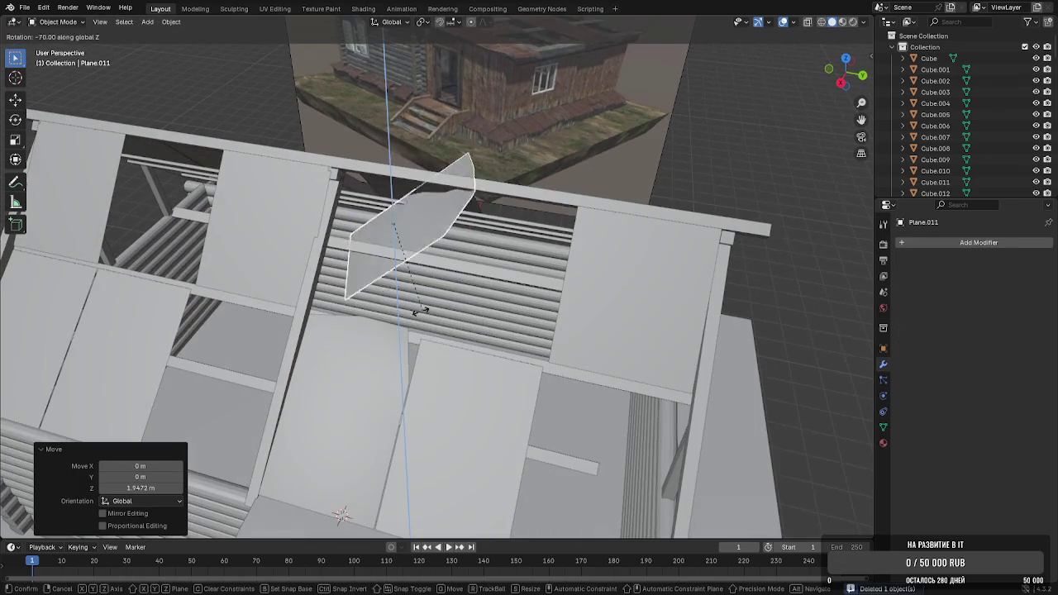
click(292, 221)
middle_drag(293, 222, 307, 217)
key(r)
key(x)
key(y)
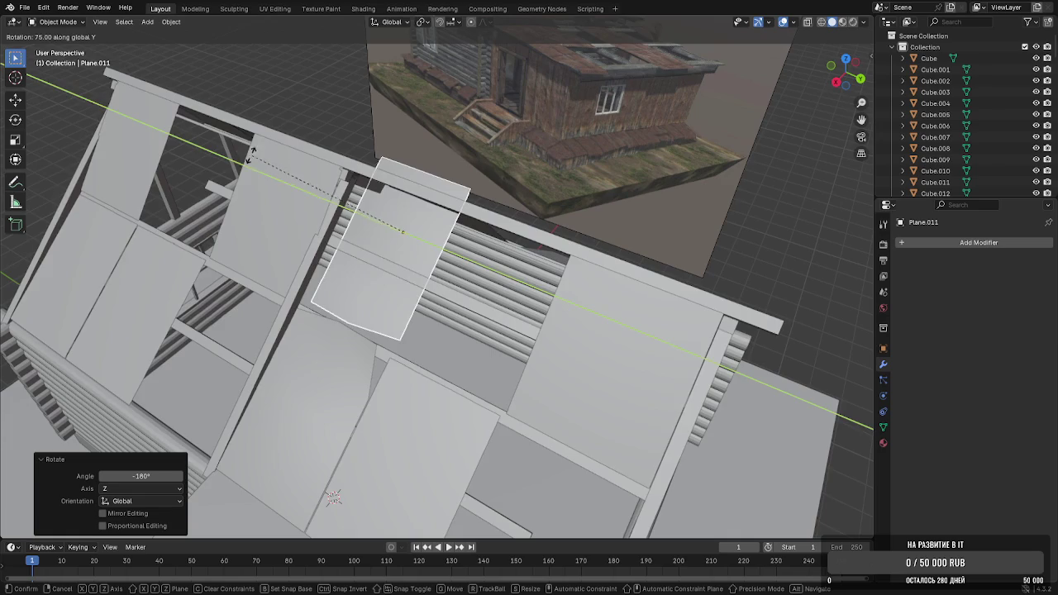
click(250, 155)
mouse_move(250, 154)
middle_down()
mouse_move(209, 108)
mouse_move(388, 107)
middle_up()
Raise the copy onto the roof and scale it down to fit the gap
key(g)
key(x)
key(z)
click(209, 109)
key(s)
click(450, 112)
key(g)
key(z)
click(444, 127)
Tilt the copy 2.65° and lower it slightly
middle_drag(447, 123, 449, 114)
key(r)
key(x)
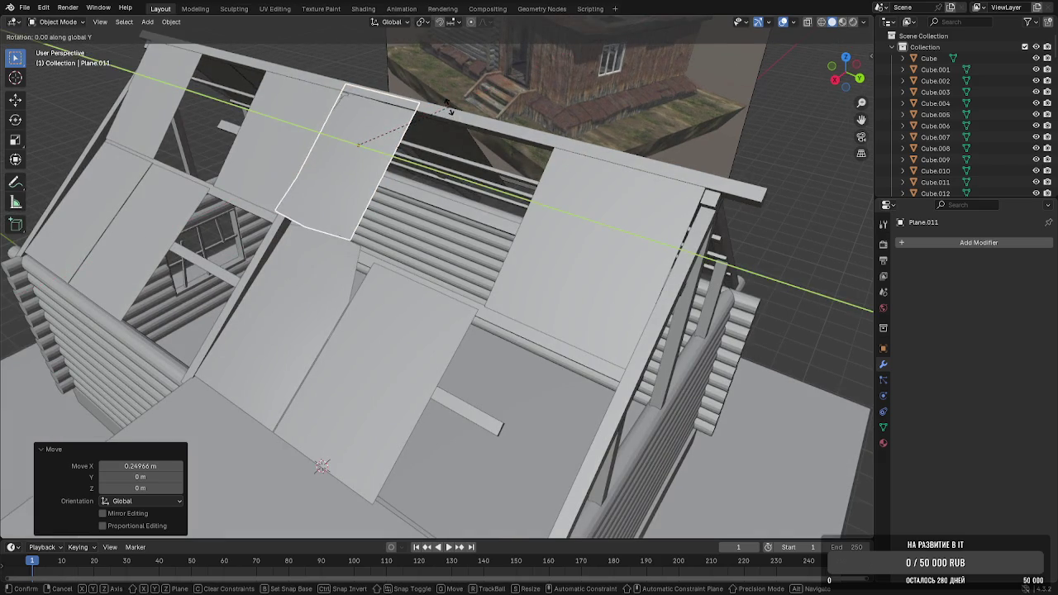
click(448, 104)
key(g)
key(z)
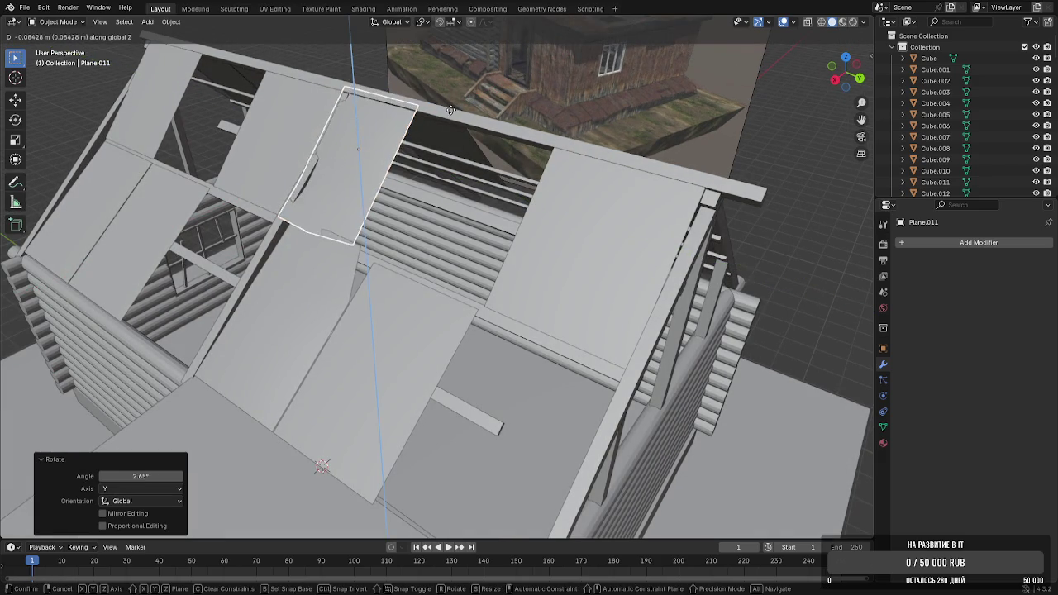
click(452, 110)
Slide the copy along Y into the roof gap, leaving its scale unchanged
key(g)
key(x)
alt+middle_drag(465, 120, 480, 132)
key(y)
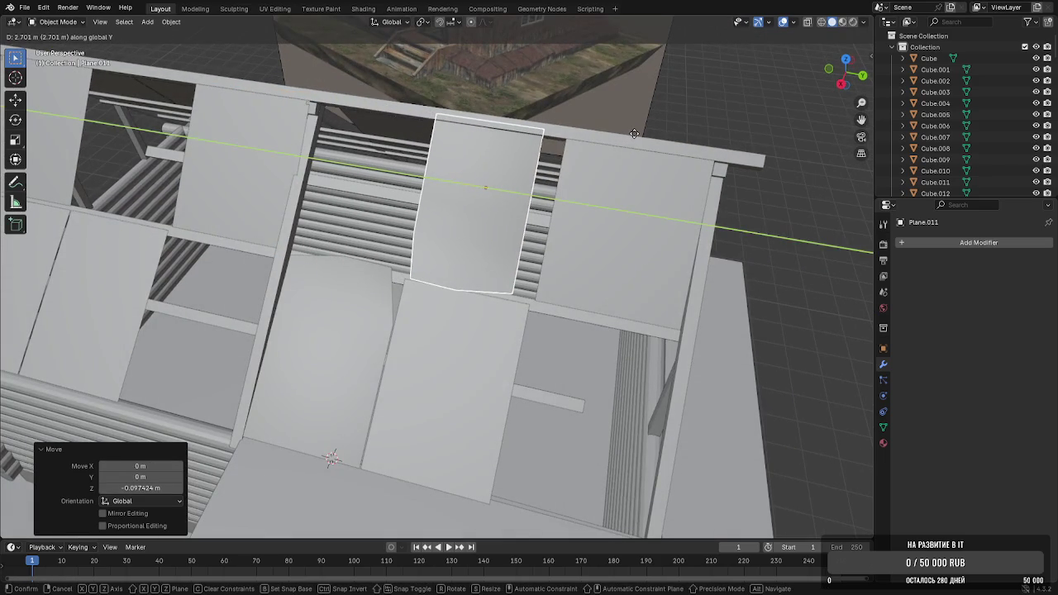
click(645, 134)
key(s)
key(x)
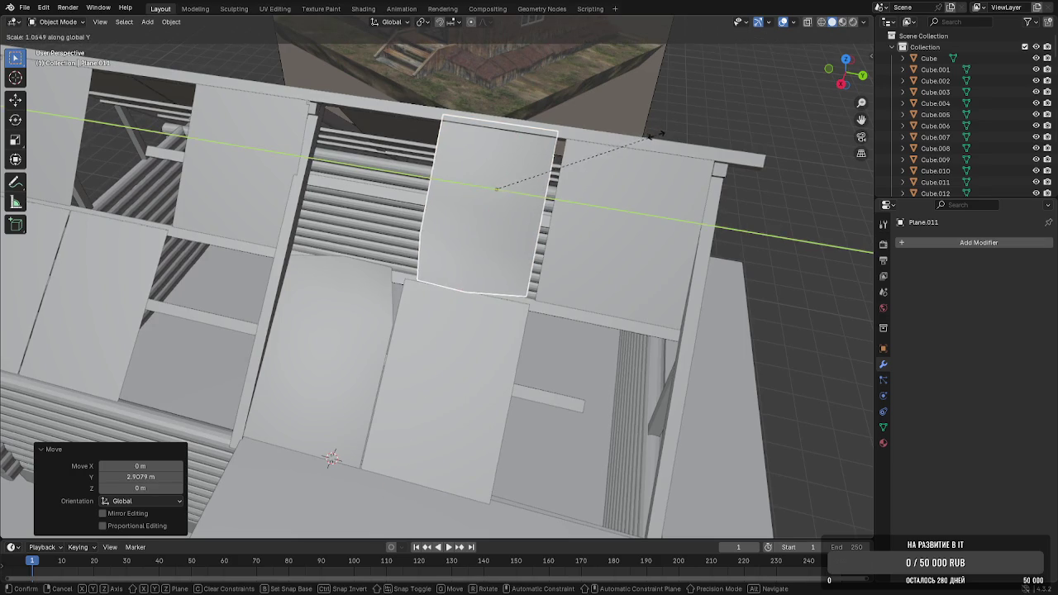
right_click(678, 137)
click(883, 292)
click(747, 264)
mouse_move(747, 265)
middle_down()
mouse_move(653, 200)
mouse_move(687, 196)
mouse_move(607, 212)
mouse_move(588, 203)
mouse_move(626, 194)
middle_up()
Re-tilt the sagging roof panel around X and Z
click(533, 223)
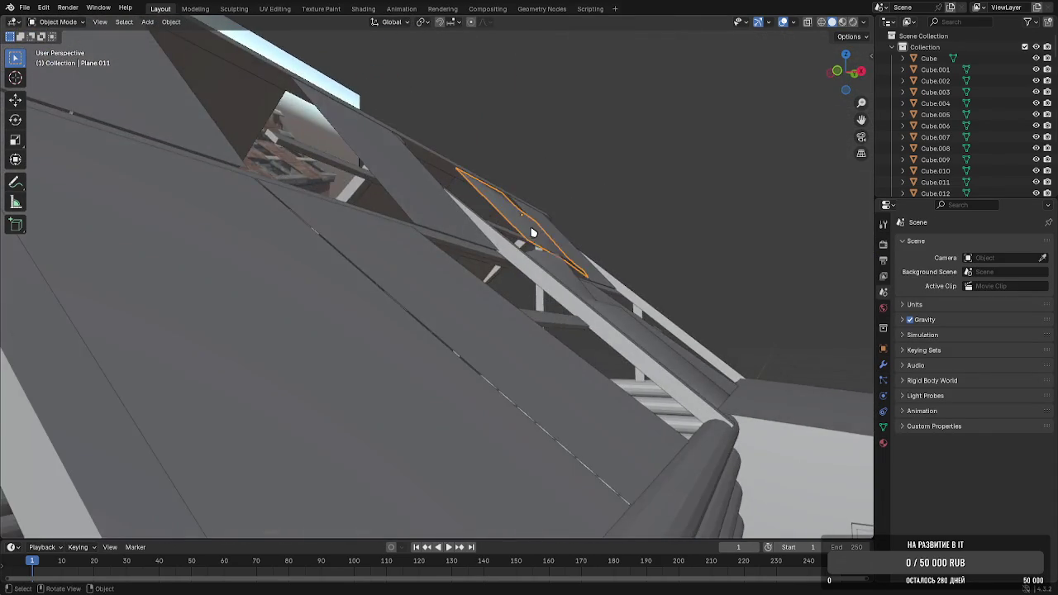
middle_drag(533, 224, 548, 240)
key(r)
key(x)
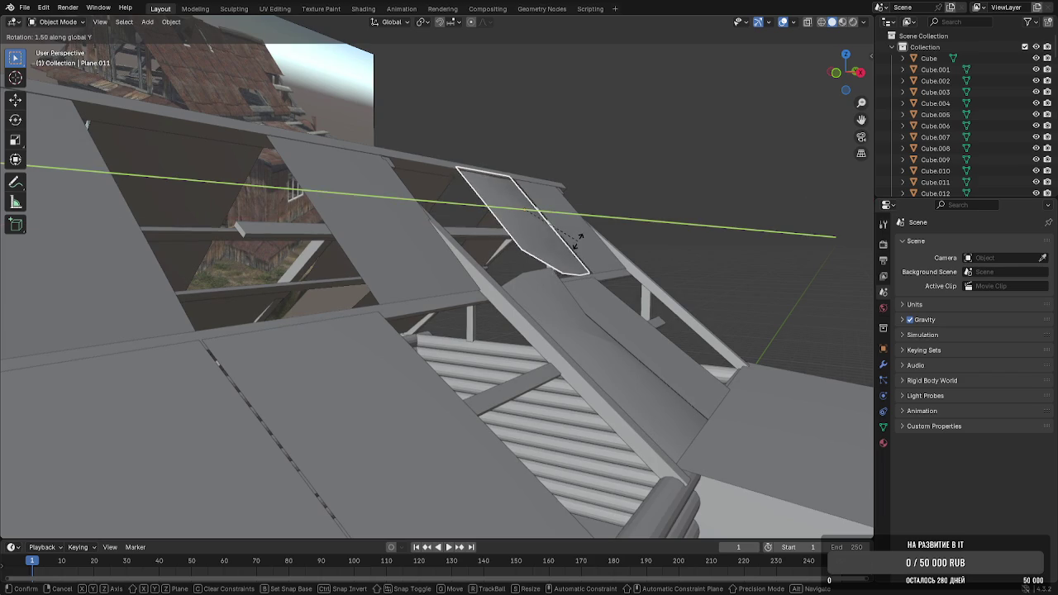
click(579, 240)
key(r)
key(z)
click(689, 217)
middle_drag(689, 218, 616, 247)
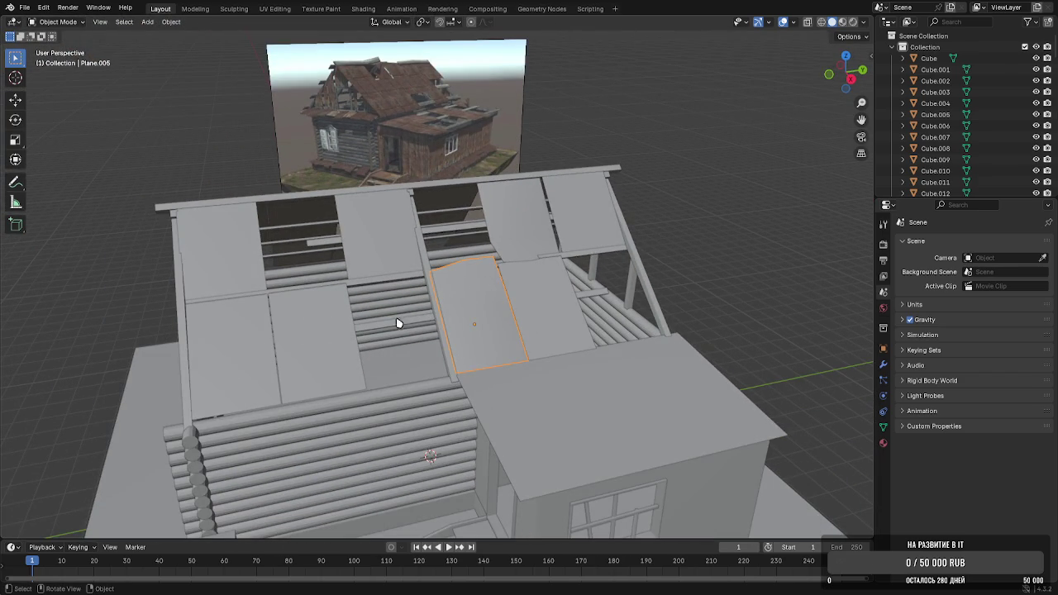
Delete another flat roof panel and duplicate the plank along Y
key(Delete)
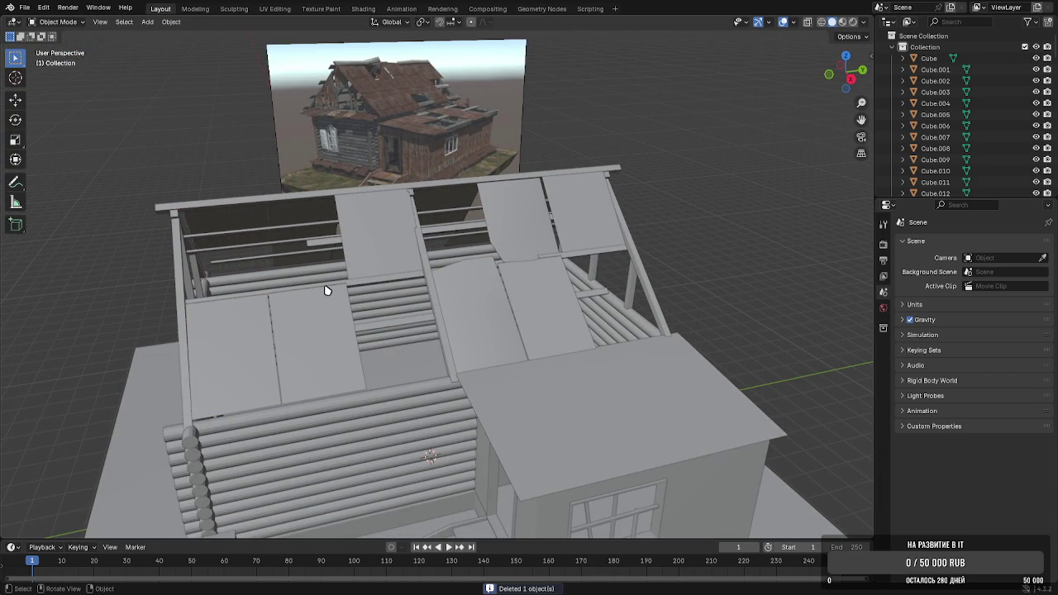
middle_drag(494, 330, 487, 356)
key(shift+d)
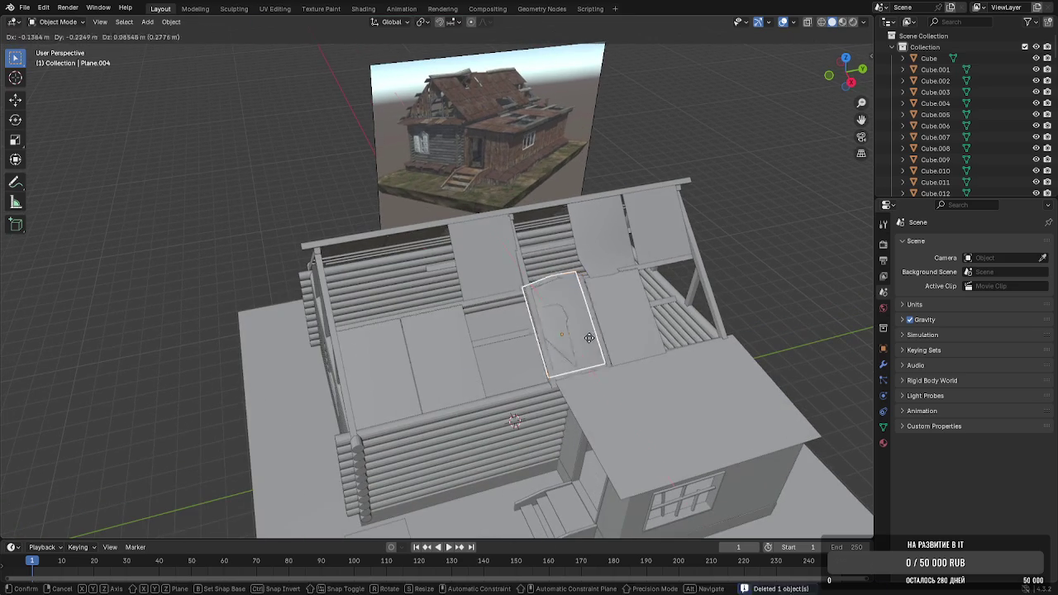
key(y)
click(404, 382)
Set the copy's height and move it along X into the left roof gap
key(g)
key(z)
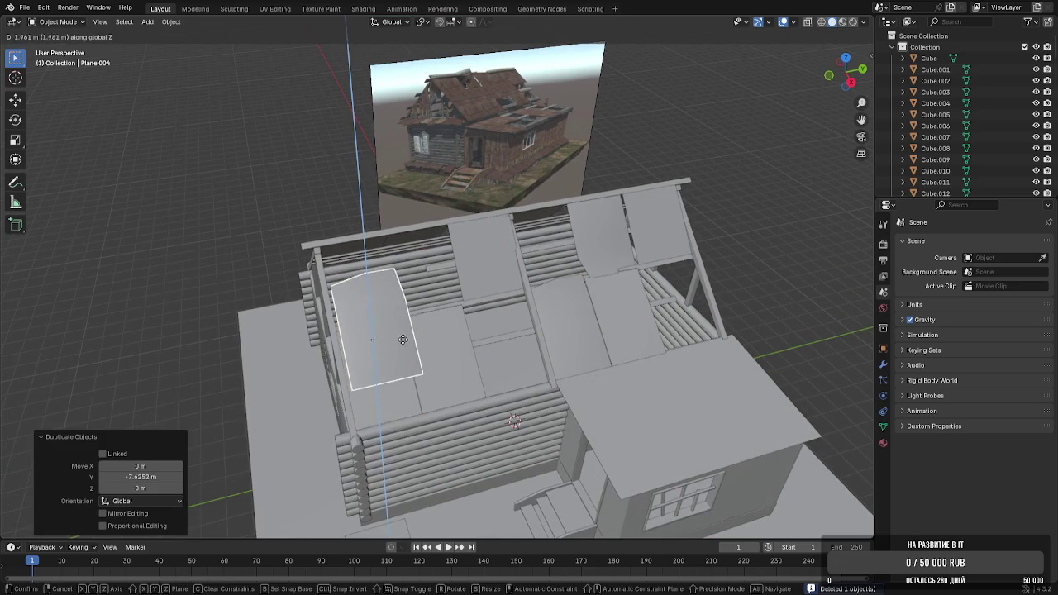
click(401, 343)
key(g)
key(x)
click(386, 300)
middle_drag(385, 300, 436, 282)
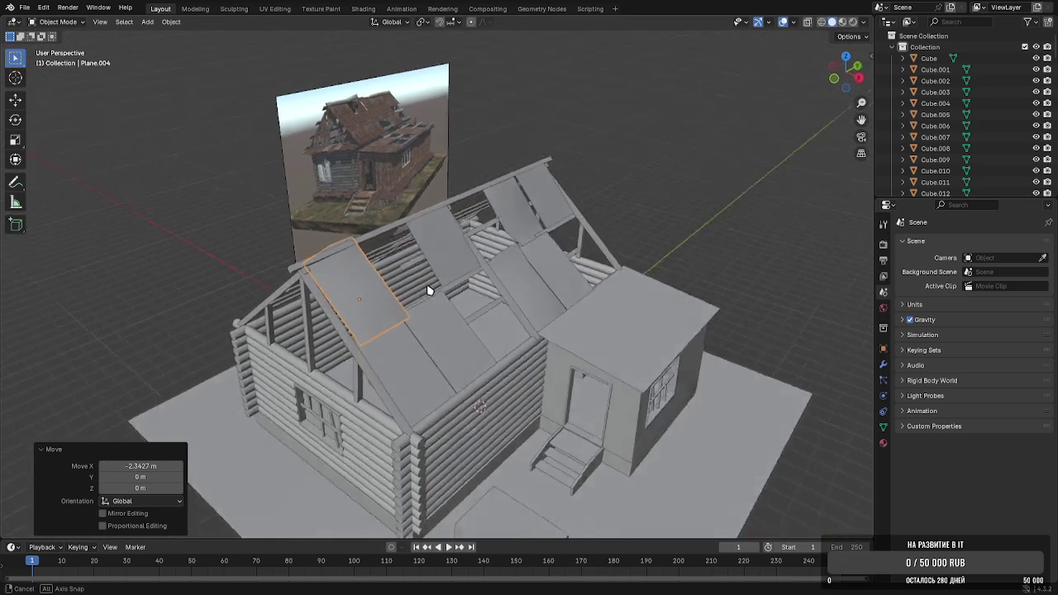
Inspect the roof from several angles and save the file as Home.blend
key(z)
key(x)
key(Escape)
mouse_move(335, 264)
middle_down()
mouse_move(324, 259)
mouse_move(343, 272)
middle_up()
mouse_move(442, 298)
middle_down()
mouse_move(524, 322)
mouse_move(461, 287)
mouse_move(524, 265)
mouse_move(515, 319)
mouse_move(465, 350)
mouse_move(467, 306)
middle_up()
key(ctrl+s)
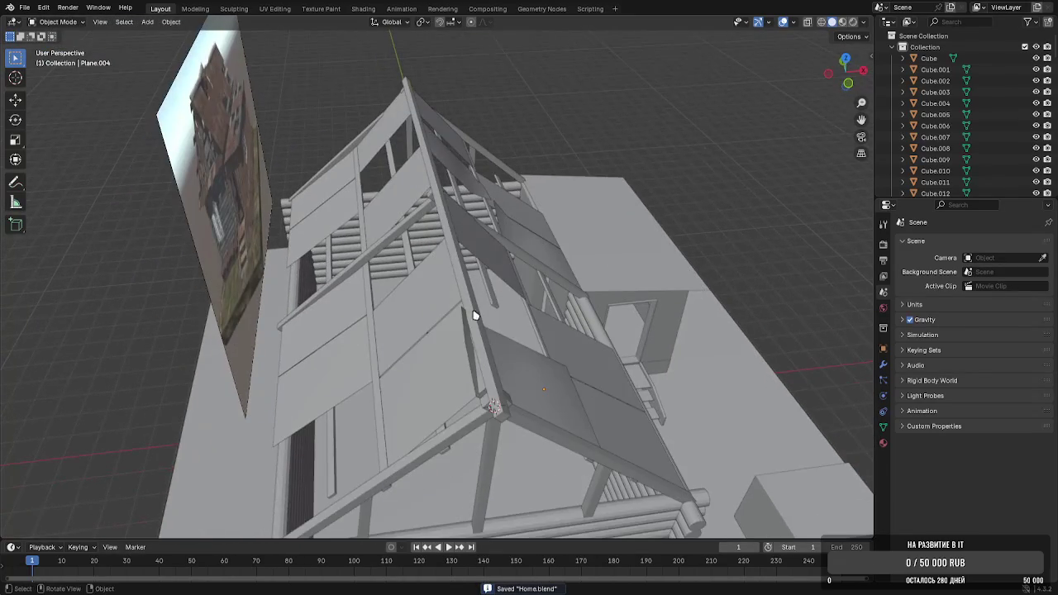
middle_drag(514, 362, 577, 372)
Duplicate the roof panel along Y and turn the copy 180° around Z
key(shift+d)
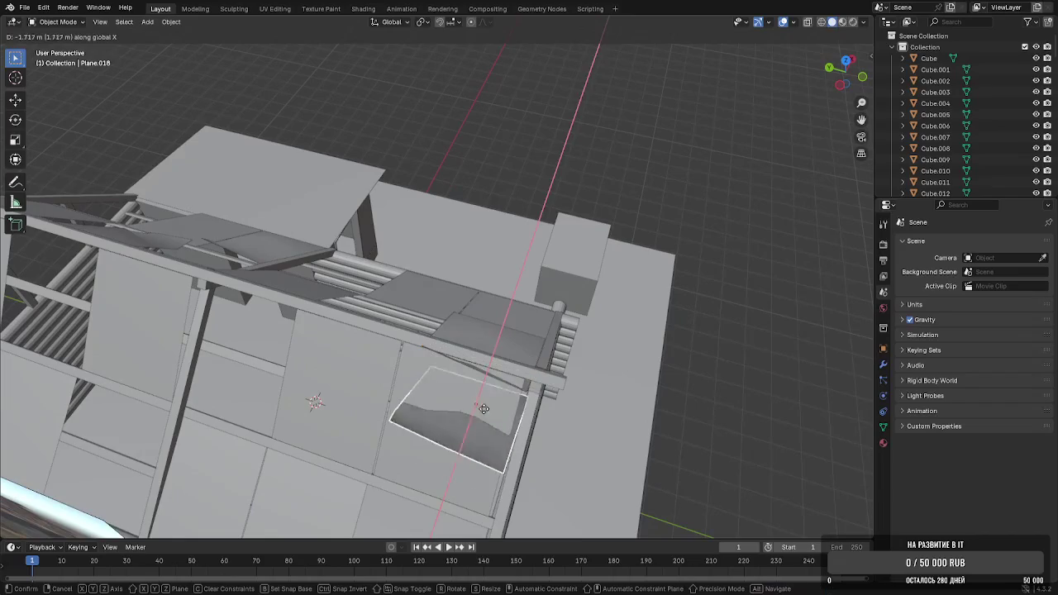
key(y)
click(330, 410)
key(r)
key(z)
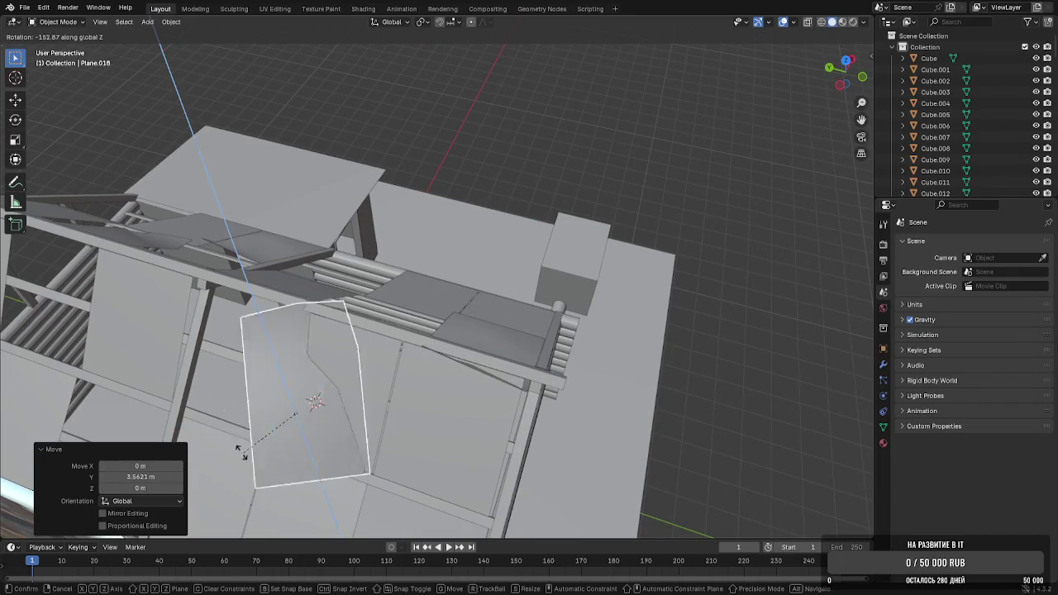
click(213, 424)
Shift the copy along Y and tilt it around X
key(g)
key(y)
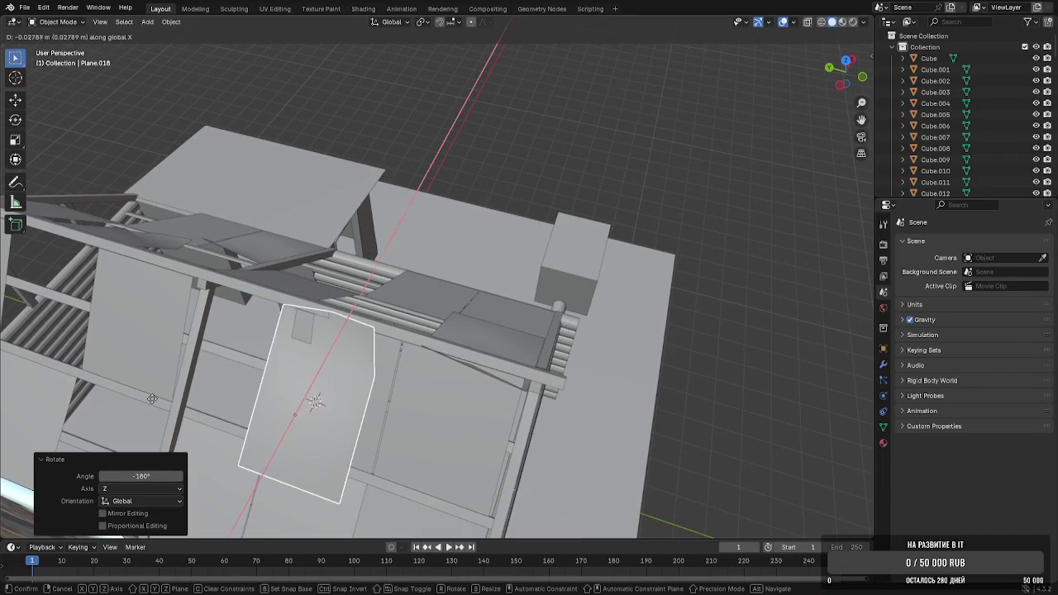
click(140, 403)
key(r)
key(x)
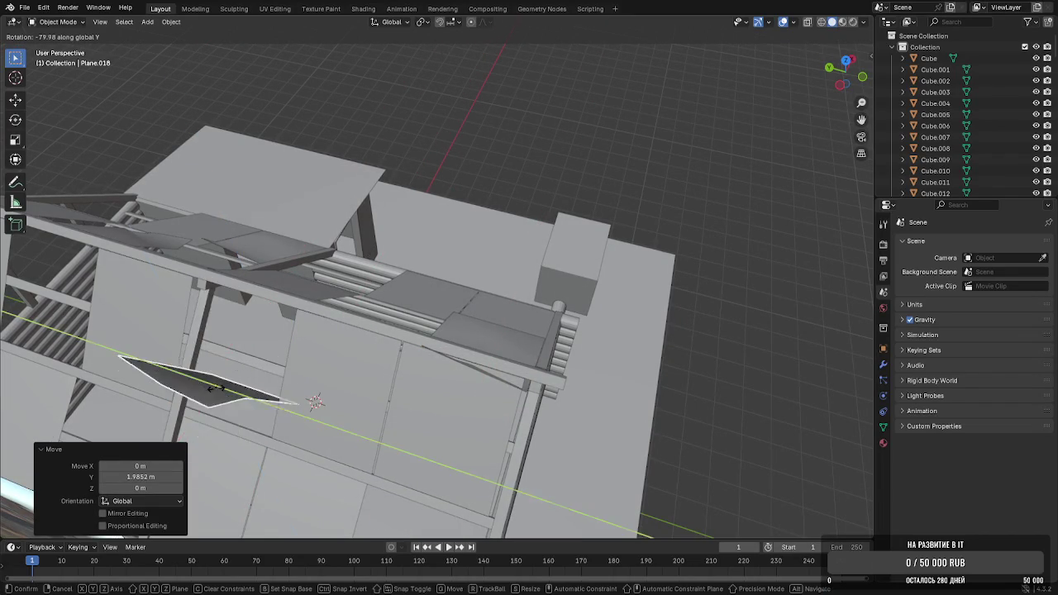
click(199, 378)
mouse_move(199, 378)
middle_down()
mouse_move(160, 300)
mouse_move(189, 302)
middle_up()
Slide the plank along X into place, abandoning a further Y move
key(g)
key(x)
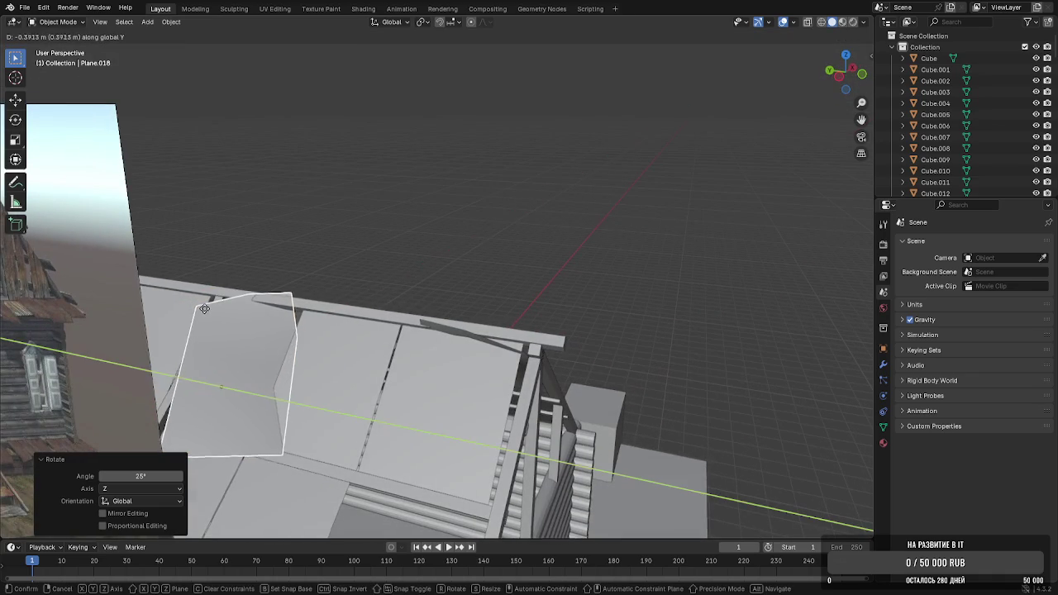
click(246, 268)
key(g)
key(y)
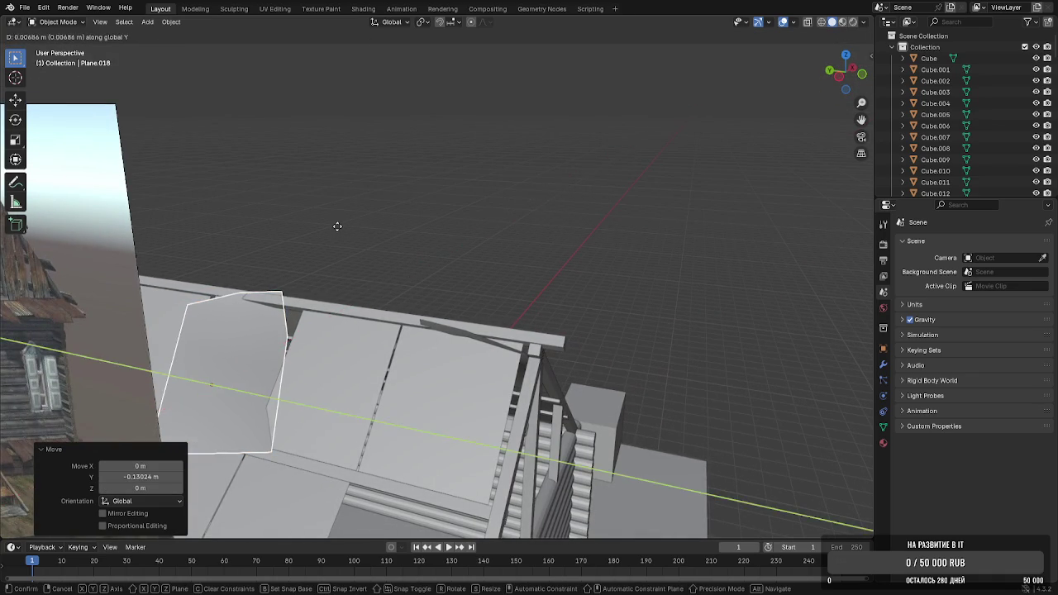
right_click(340, 221)
Rotate plank Plane.018 -14° around Z with a slight tilt around X
mouse_move(371, 198)
middle_down()
mouse_move(249, 261)
mouse_move(337, 286)
mouse_move(151, 314)
mouse_move(170, 290)
middle_up()
scroll(364, 314, up, 4)
middle_drag(364, 314, 418, 316)
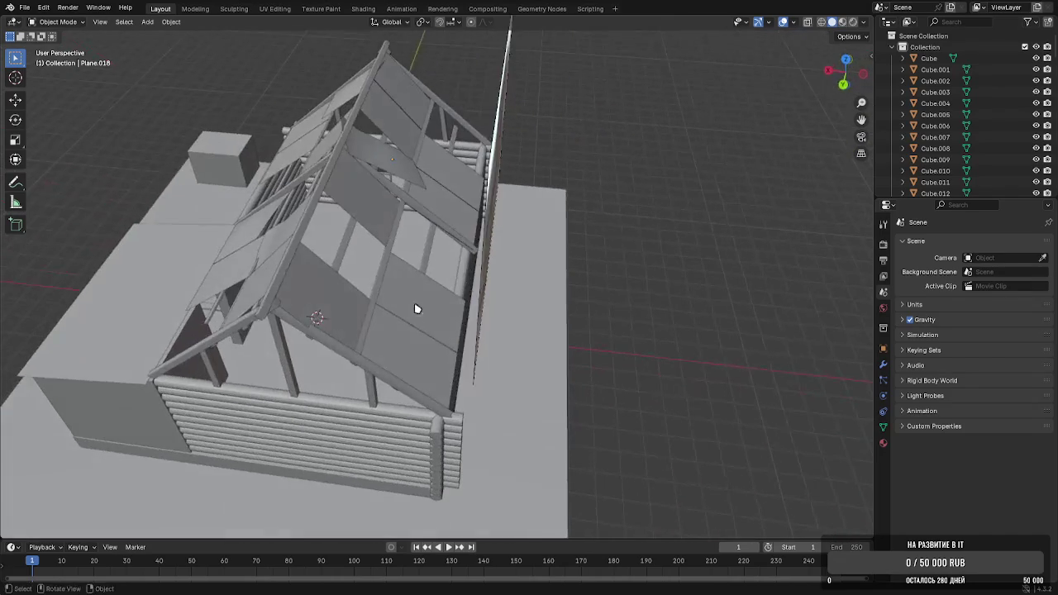
middle_drag(390, 196, 389, 231)
click(390, 232)
key(r)
key(z)
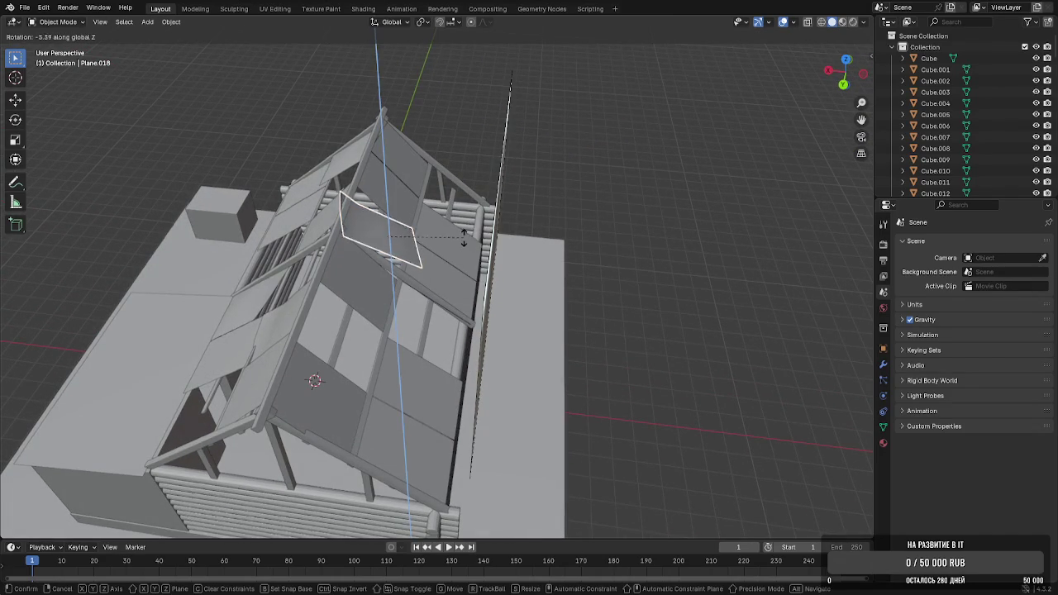
click(454, 247)
key(r)
key(x)
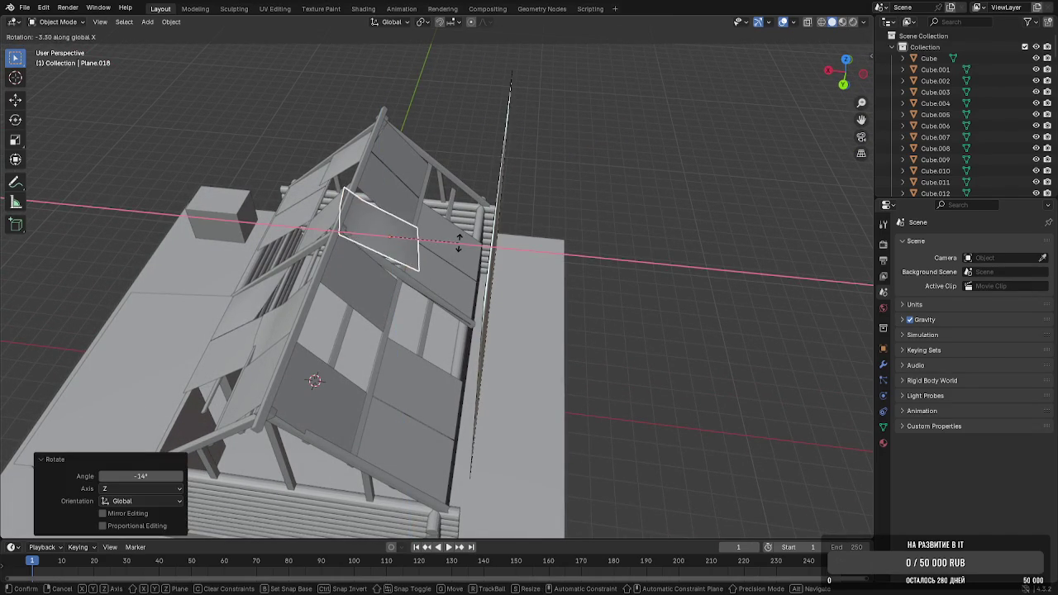
click(460, 239)
mouse_move(451, 154)
middle_down()
mouse_move(514, 180)
mouse_move(433, 259)
middle_up()
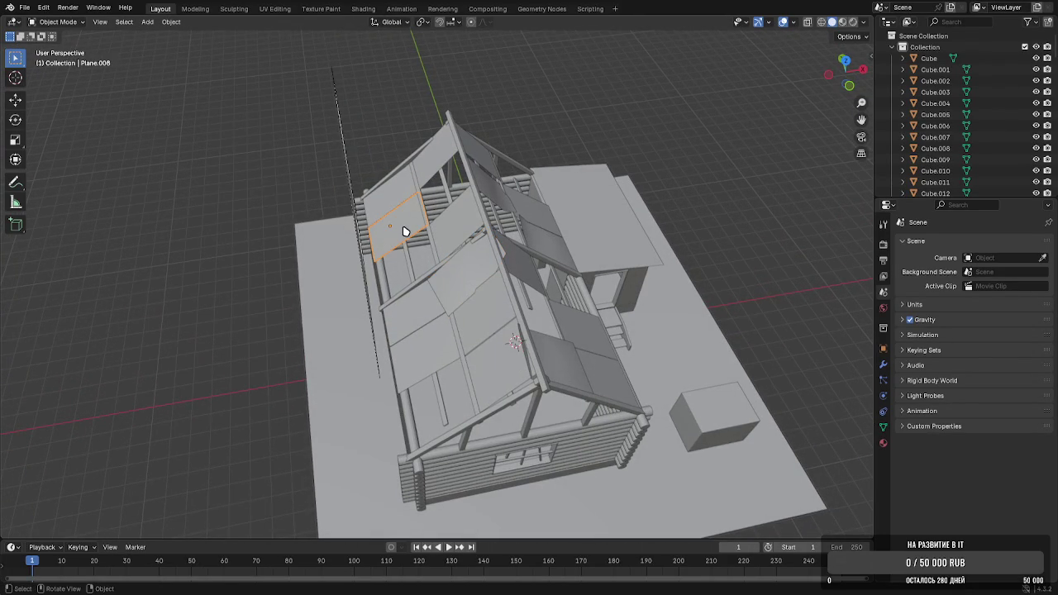
Duplicate a roof plank, then shift the copy sideways along X and lower it along Z
scroll(406, 232, up, 4)
click(477, 286)
key(g)
key(x)
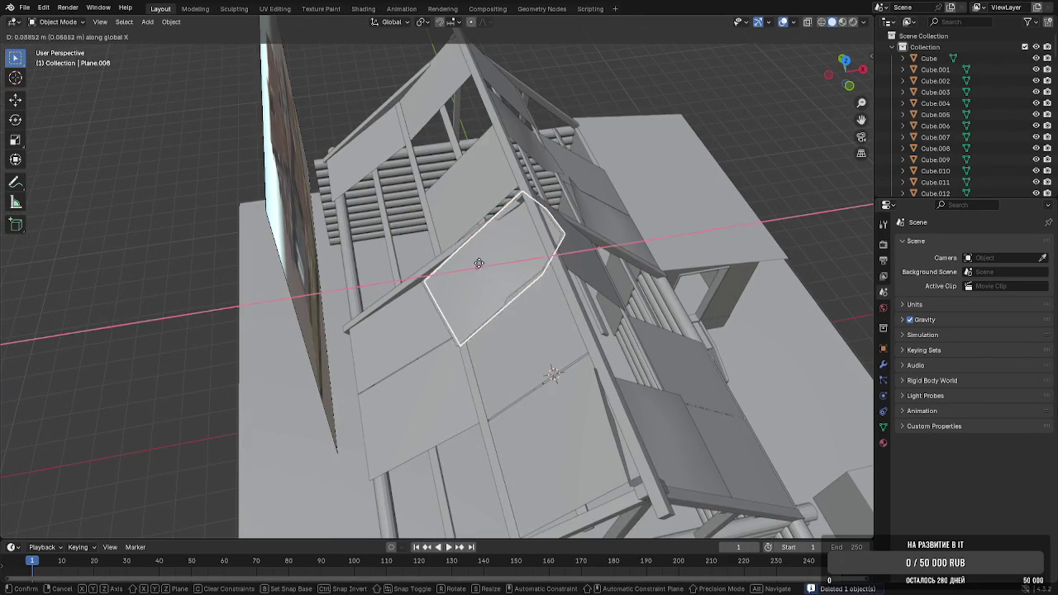
click(444, 173)
key(shift+d)
key(x)
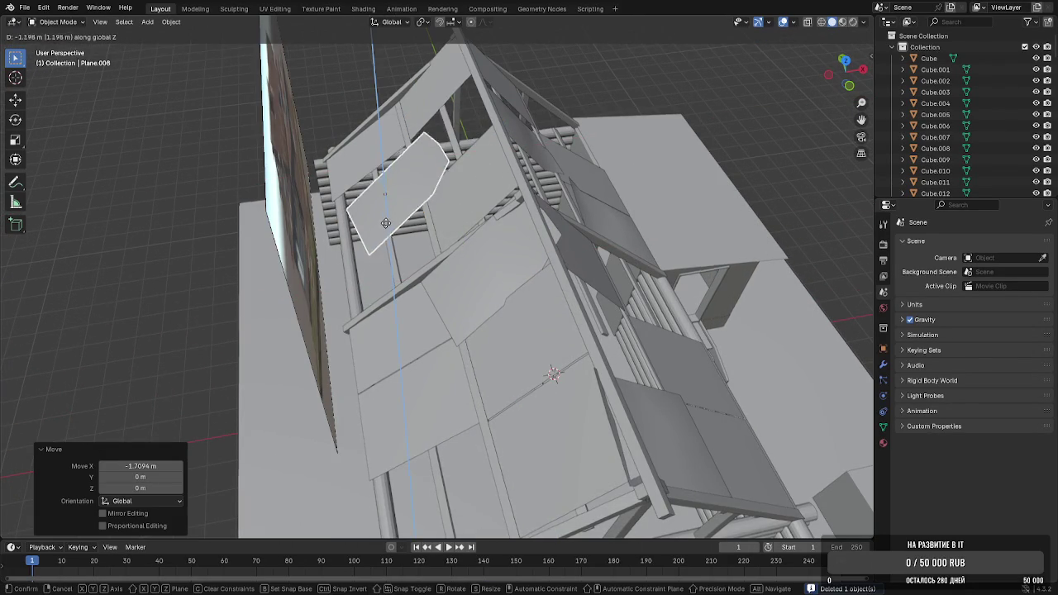
click(374, 241)
key(g)
key(z)
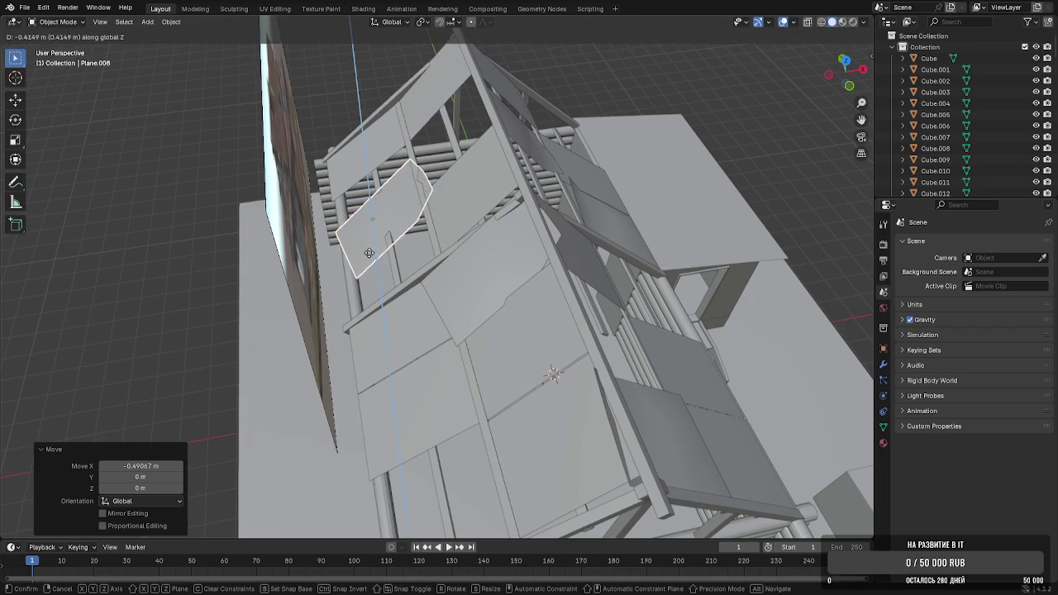
click(370, 253)
mouse_move(369, 253)
middle_down()
mouse_move(447, 219)
mouse_move(538, 236)
middle_up()
Tilt the copied plank 43.7° around X and begin a second rotation
key(r)
key(x)
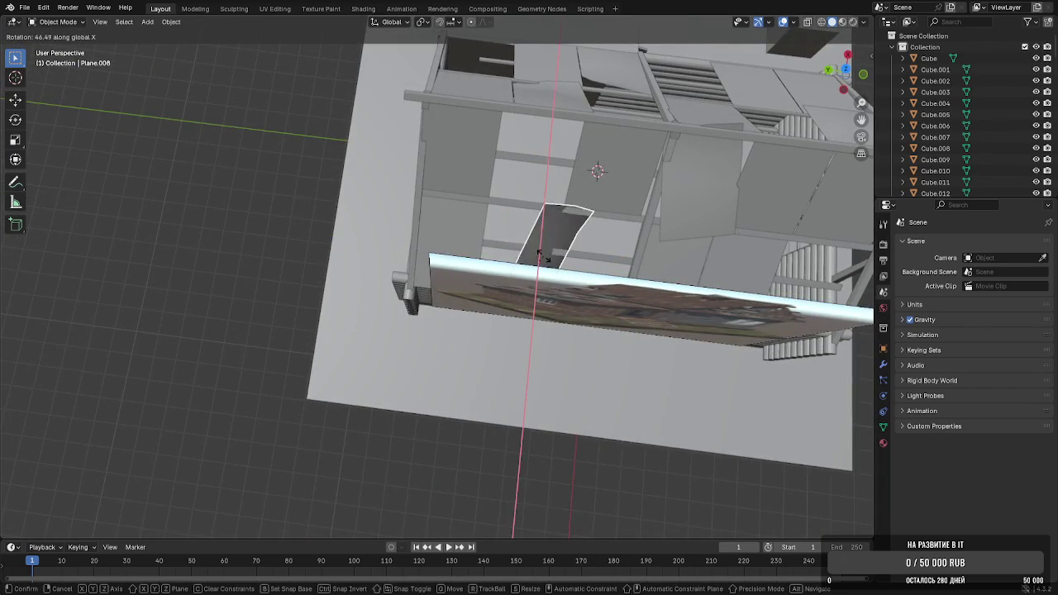
click(540, 257)
key(r)
key(x)
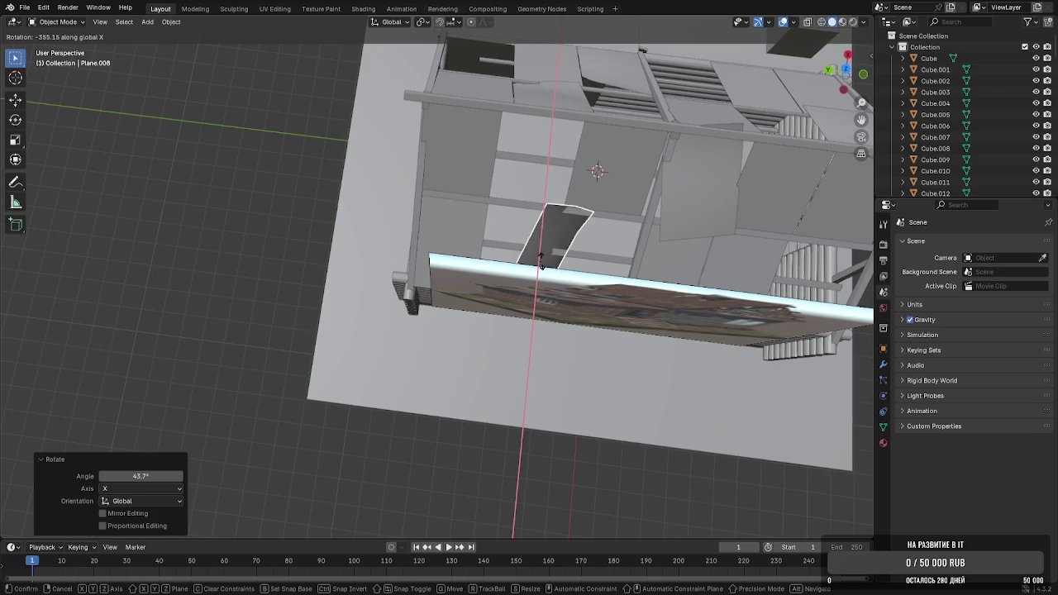
mouse_move(536, 263)
alt+middle_down()
mouse_move(600, 253)
mouse_move(506, 289)
alt+middle_up()
alt+scroll(505, 289, up, 4)
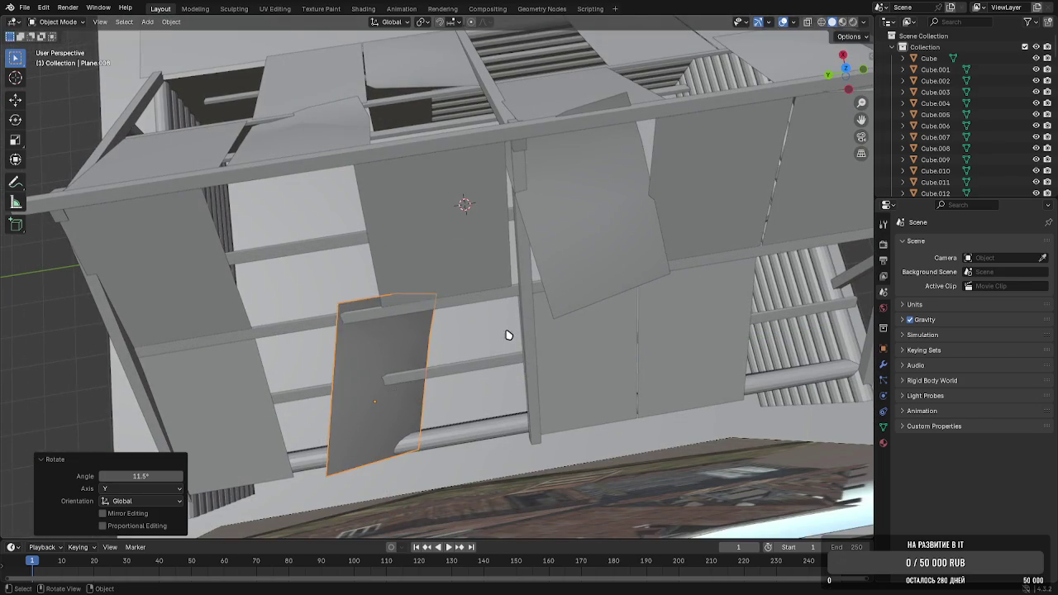
Confirm the plank's final 11.5° tilt around Y and view the whole sagging roof
click(78, 326)
mouse_move(77, 326)
middle_down()
mouse_move(168, 273)
mouse_move(237, 212)
mouse_move(427, 248)
middle_up()
scroll(322, 234, down, 5)
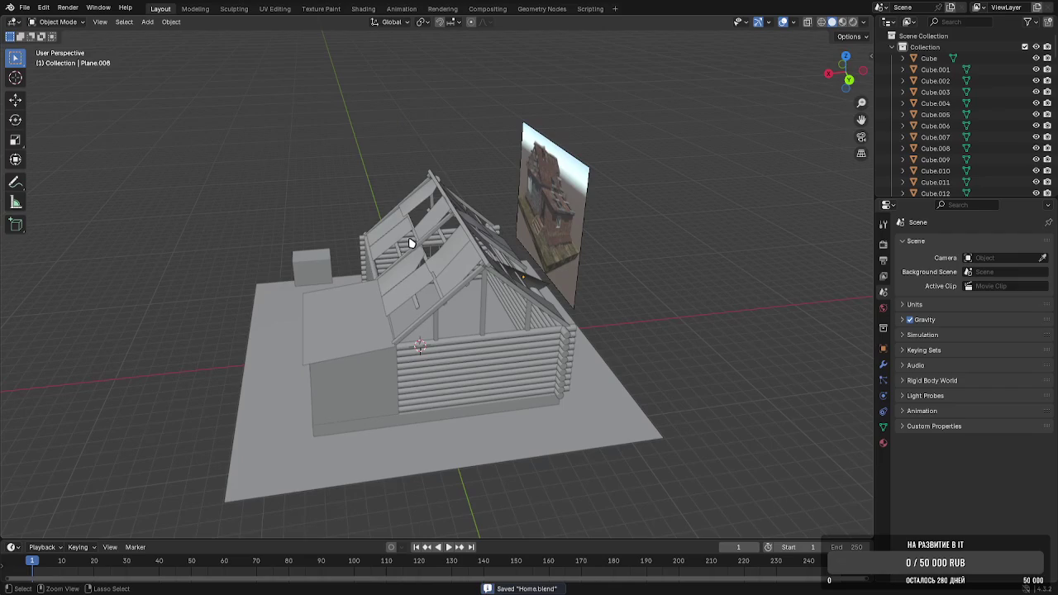
scroll(452, 264, up, 3)
mouse_move(451, 264)
middle_down()
mouse_move(492, 260)
mouse_move(461, 239)
mouse_move(425, 248)
mouse_move(449, 277)
mouse_move(364, 274)
mouse_move(399, 283)
middle_up()
scroll(425, 248, up, 3)
scroll(425, 248, up, 3)
scroll(414, 250, down, 3)
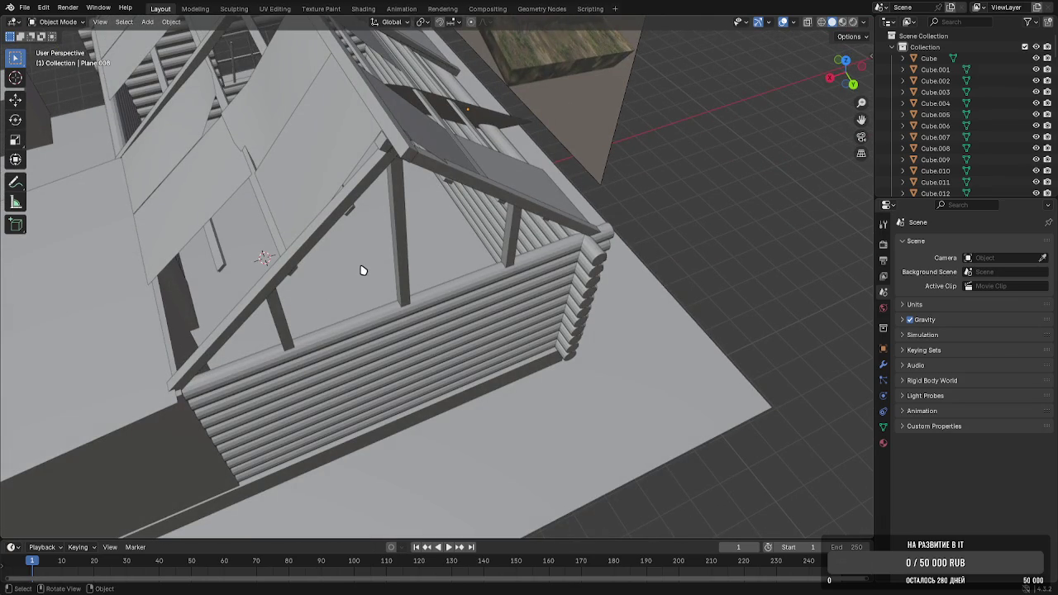
Orbit and zoom around the log house to inspect the doorway and steps
mouse_move(524, 372)
middle_down()
mouse_move(428, 309)
mouse_move(392, 350)
mouse_move(488, 314)
mouse_move(491, 279)
middle_up()
scroll(492, 279, up, 4)
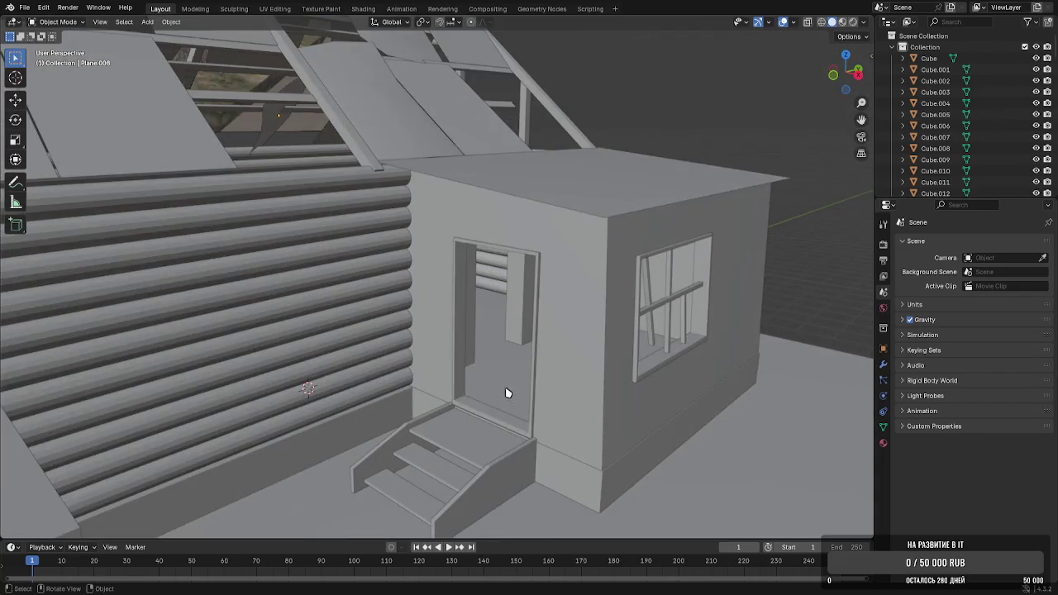
mouse_move(504, 420)
middle_down()
mouse_move(557, 392)
mouse_move(504, 363)
mouse_move(472, 362)
mouse_move(466, 392)
mouse_move(442, 378)
mouse_move(480, 347)
mouse_move(453, 345)
mouse_move(538, 342)
mouse_move(551, 357)
mouse_move(489, 367)
mouse_move(520, 378)
middle_up()
scroll(472, 362, down, 2)
scroll(465, 392, down, 2)
scroll(520, 378, down, 2)
scroll(579, 385, down, 2)
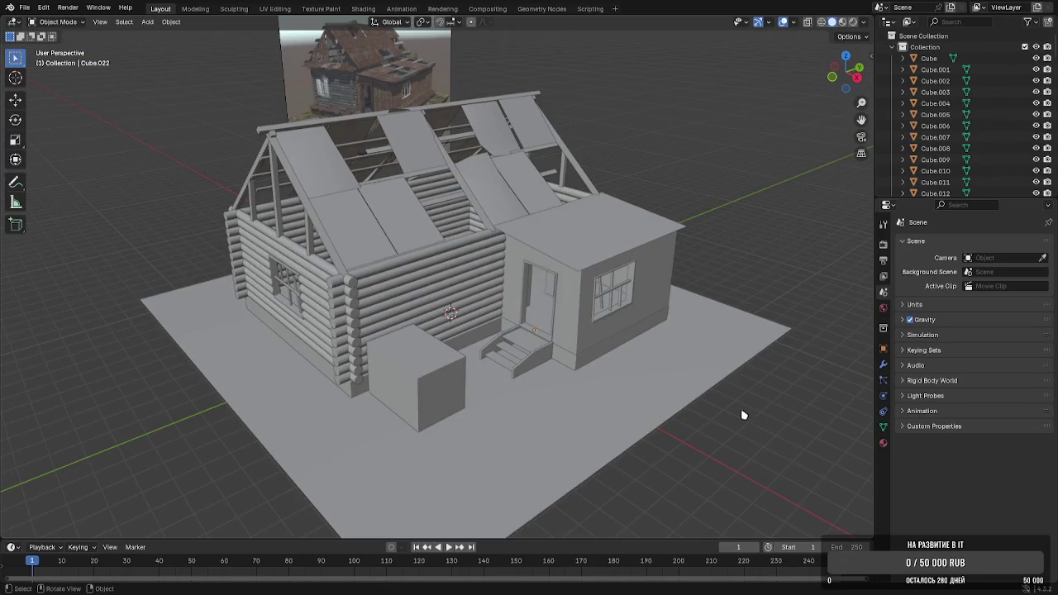
scroll(436, 355, down, 2)
scroll(992, 149, down, 3)
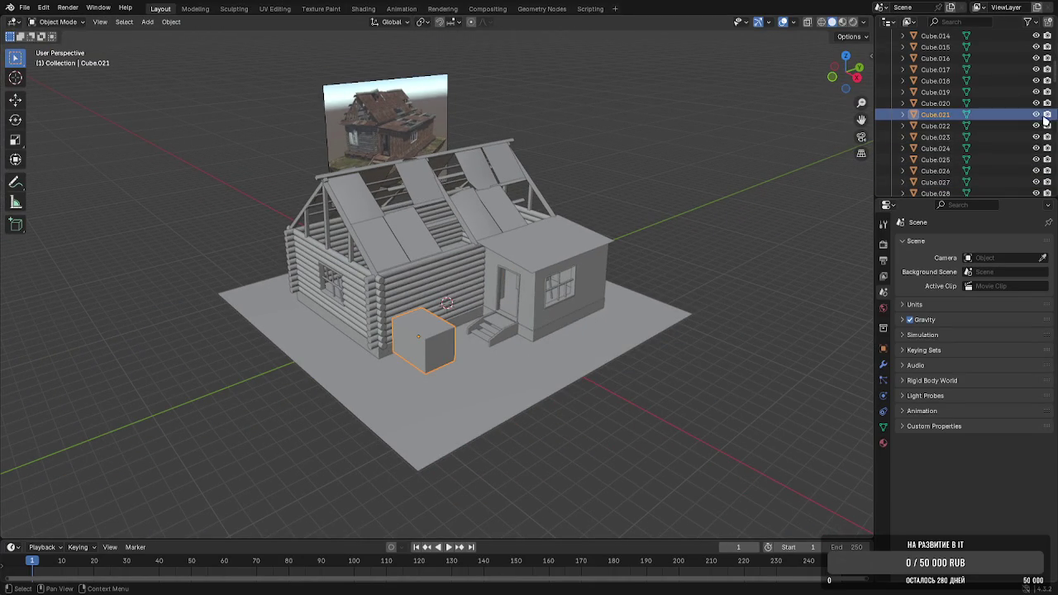
Hide the Cube.021 block in front of the cabin using its Outliner eye icon
click(1035, 114)
scroll(757, 355, up, 2)
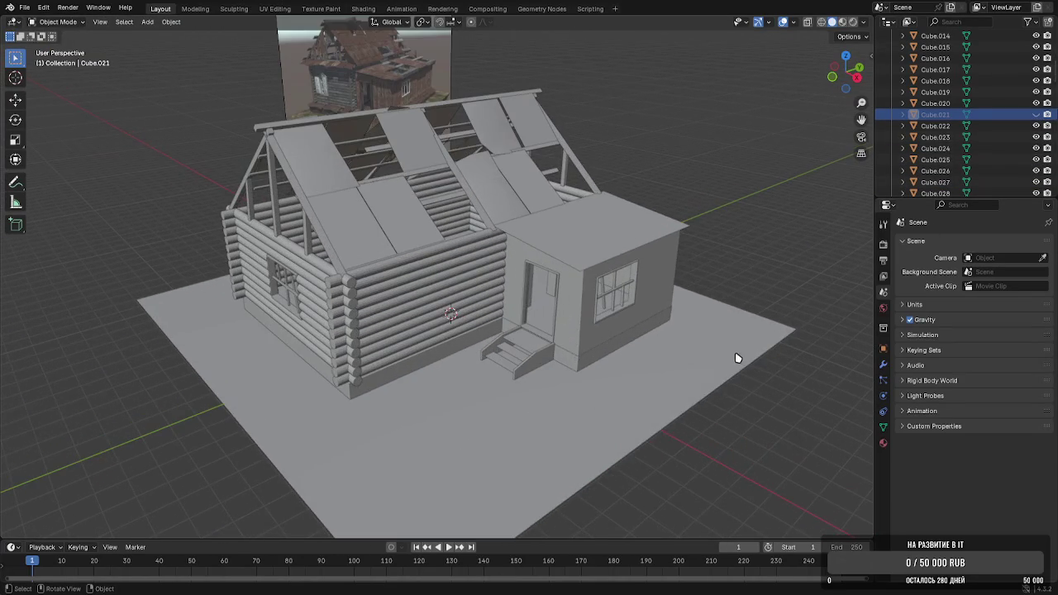
middle_drag(727, 353, 747, 244)
scroll(700, 232, up, 1)
Save the cabin scene with Ctrl+S
scroll(633, 229, down, 3)
middle_drag(634, 229, 645, 224)
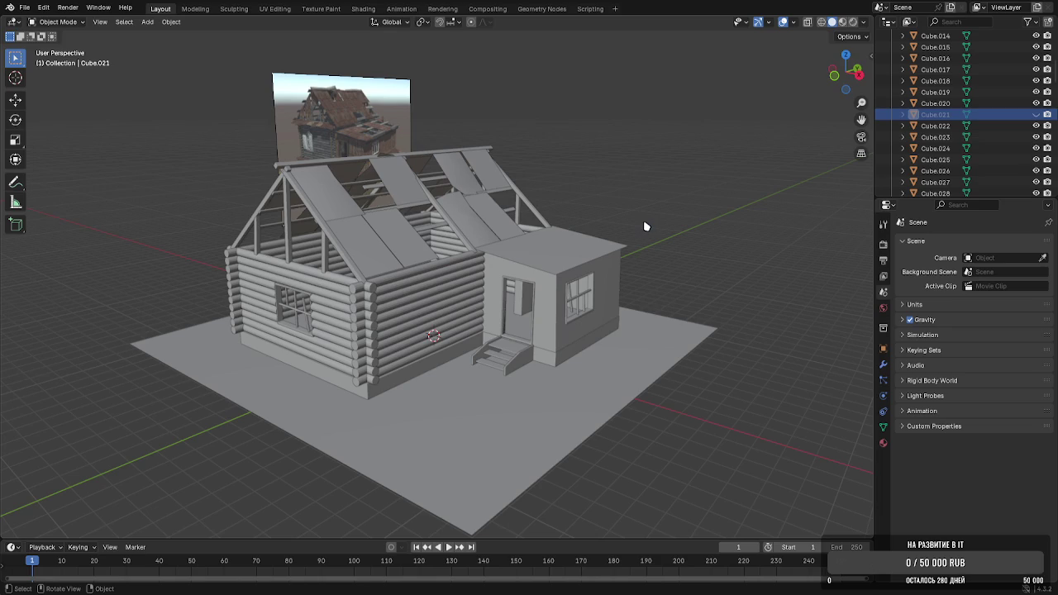
key(ctrl+s)
middle_drag(604, 402, 656, 413)
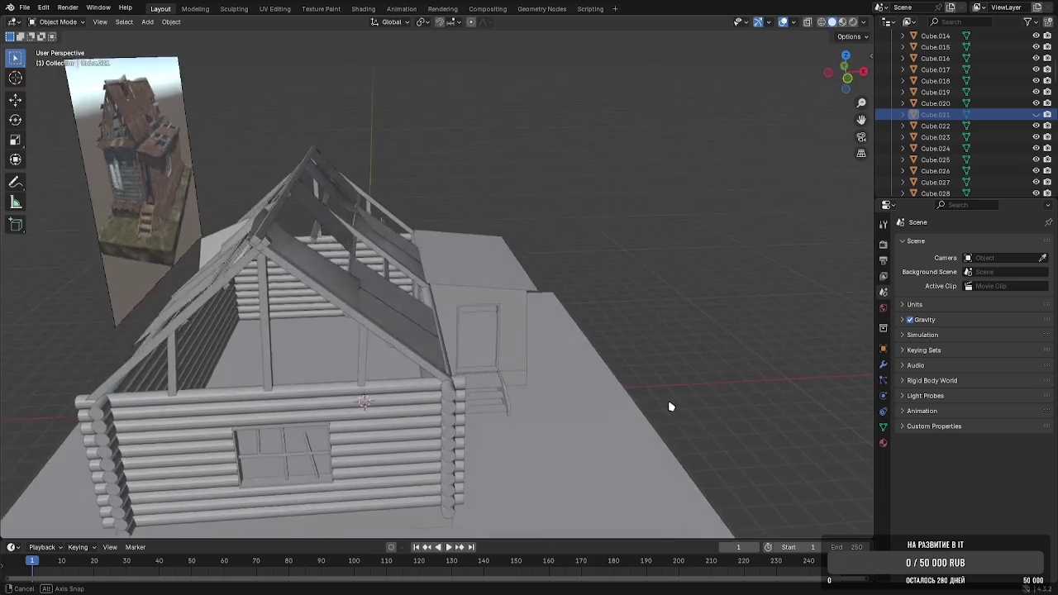
Orbit and zoom around the cabin to a front-facing view
scroll(656, 413, down, 2)
mouse_move(588, 406)
middle_down()
mouse_move(591, 396)
mouse_move(552, 375)
mouse_move(489, 378)
mouse_move(527, 326)
mouse_move(570, 314)
mouse_move(471, 339)
mouse_move(442, 326)
mouse_move(442, 338)
mouse_move(480, 359)
middle_up()
scroll(552, 375, up, 3)
scroll(526, 325, up, 2)
scroll(471, 339, down, 2)
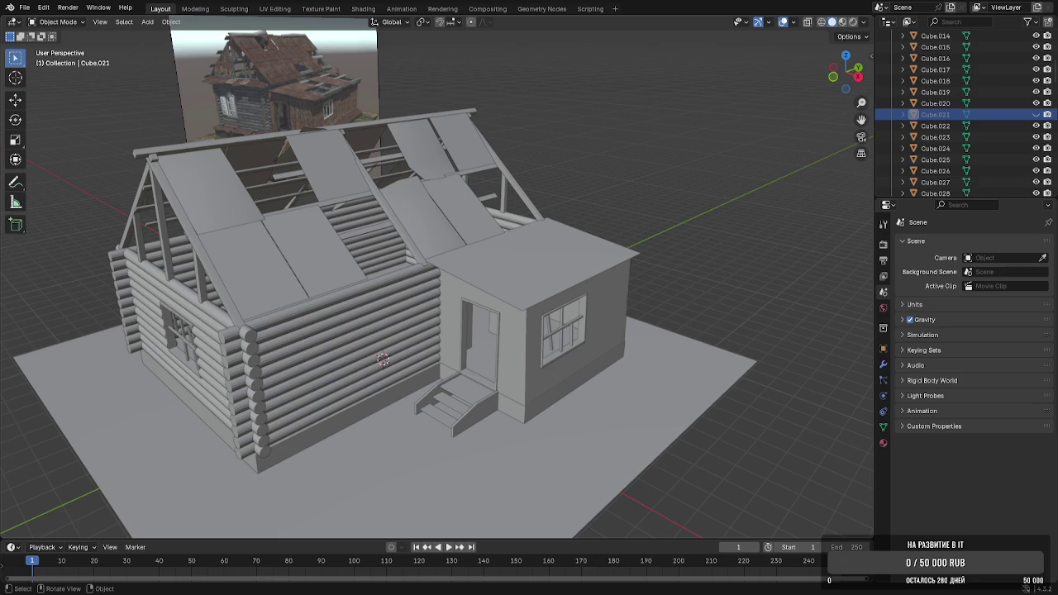
mouse_move(430, 344)
middle_down()
mouse_move(437, 359)
mouse_move(391, 361)
middle_up()
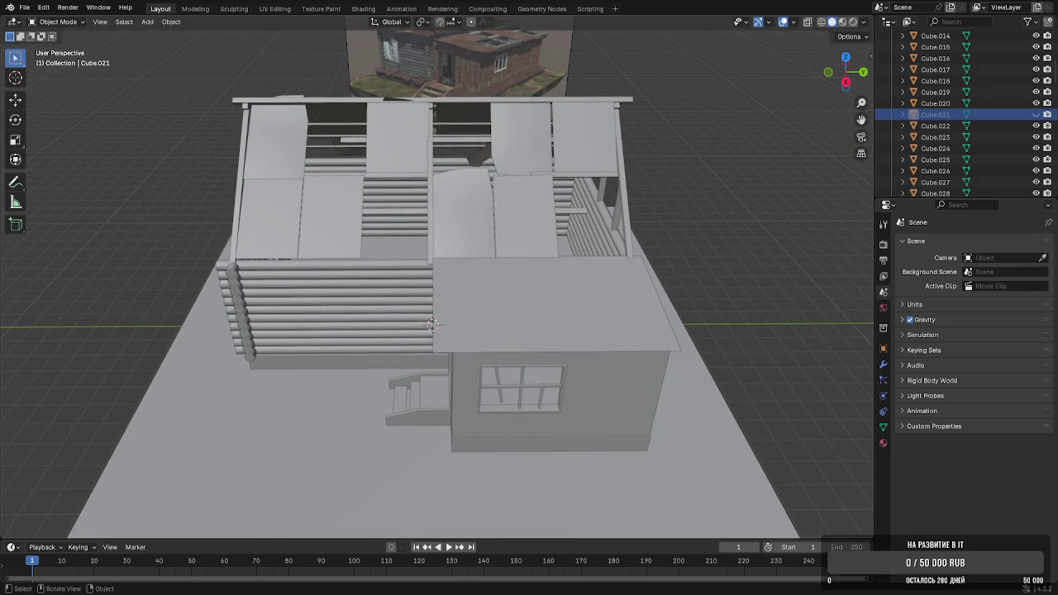
mouse_move(391, 362)
middle_down()
mouse_move(552, 329)
mouse_move(521, 330)
middle_up()
Select the annex room and two front-wall logs to inspect them
click(505, 361)
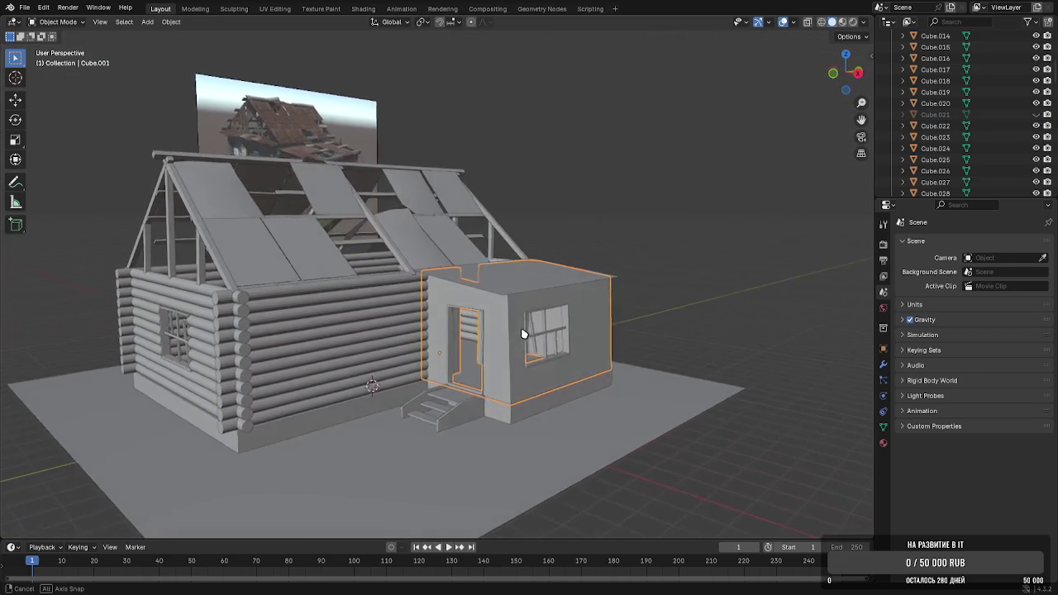
click(357, 339)
click(367, 328)
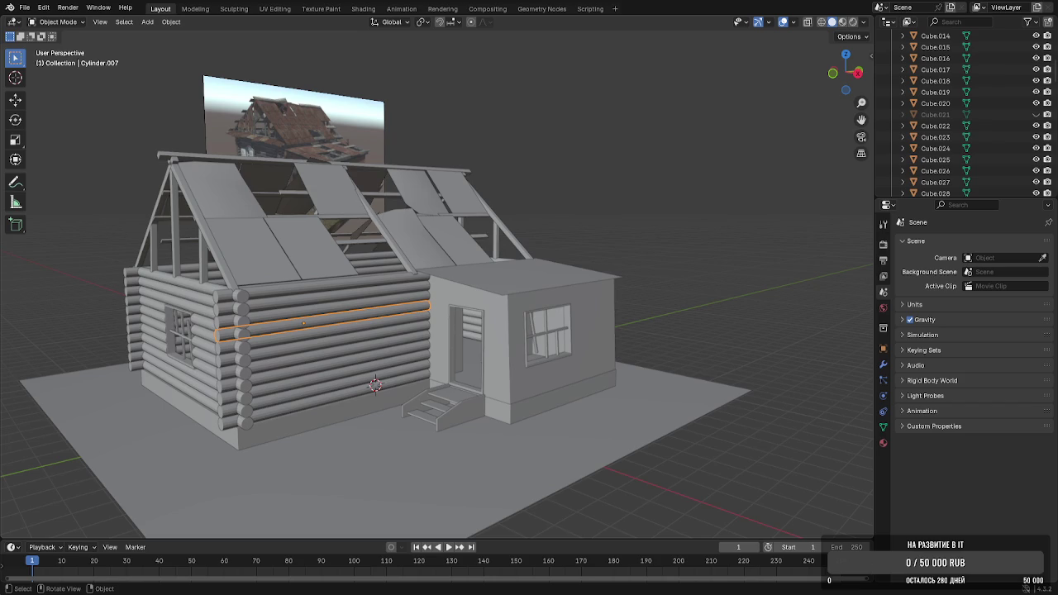
mouse_move(344, 333)
middle_down()
mouse_move(369, 330)
mouse_move(373, 355)
mouse_move(421, 339)
mouse_move(468, 362)
middle_up()
Join the six porch step pieces into a single object
click(513, 390)
click(511, 395)
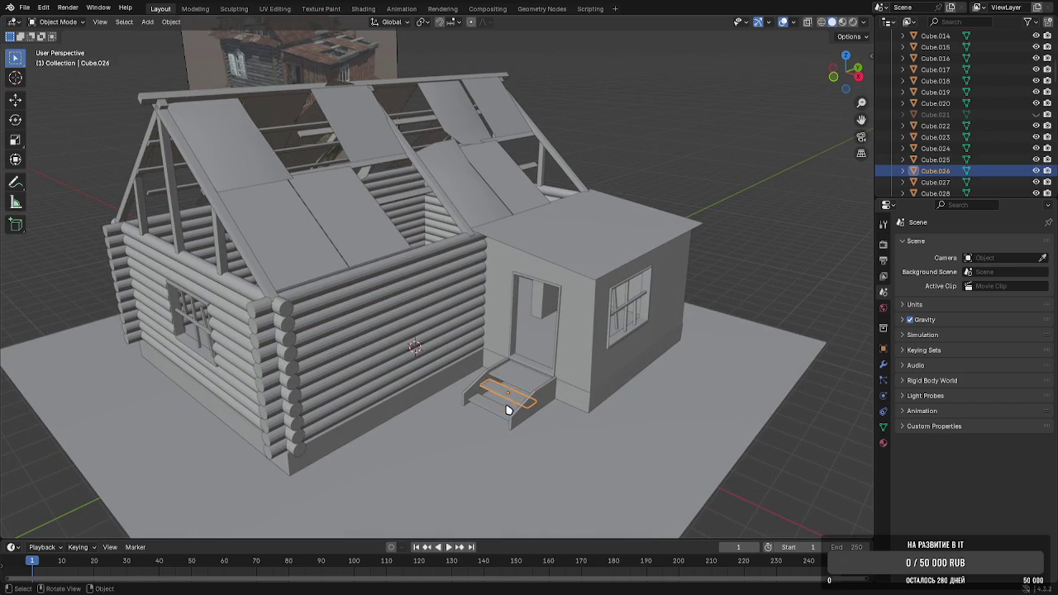
shift+click(504, 413)
shift+click(520, 378)
shift+click(487, 383)
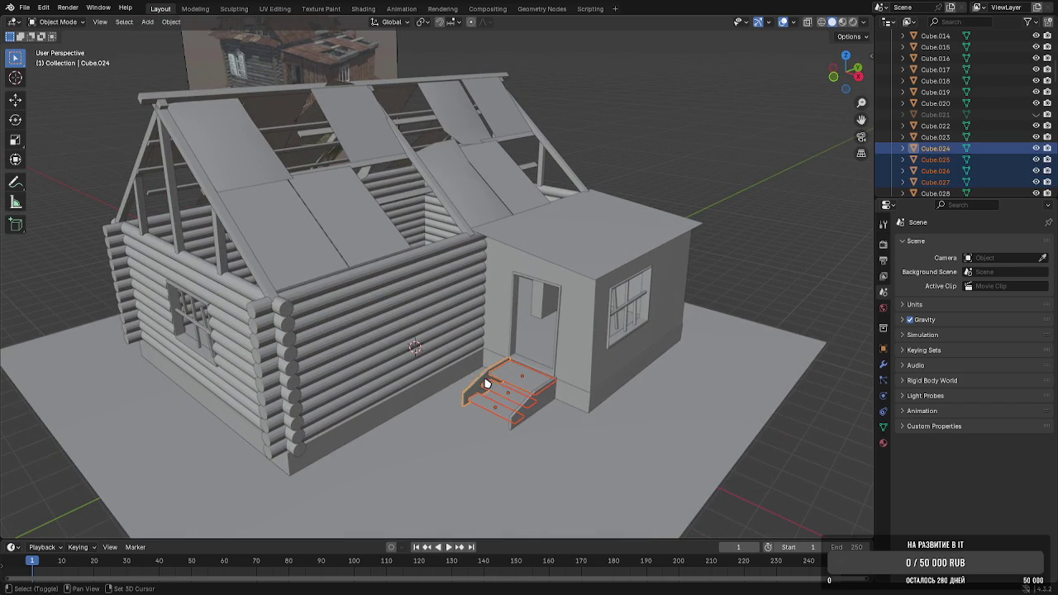
shift+click(538, 398)
right_click(539, 400)
click(538, 399)
Inspect the annex side window, a vertical roof beam and a roof panel
click(633, 340)
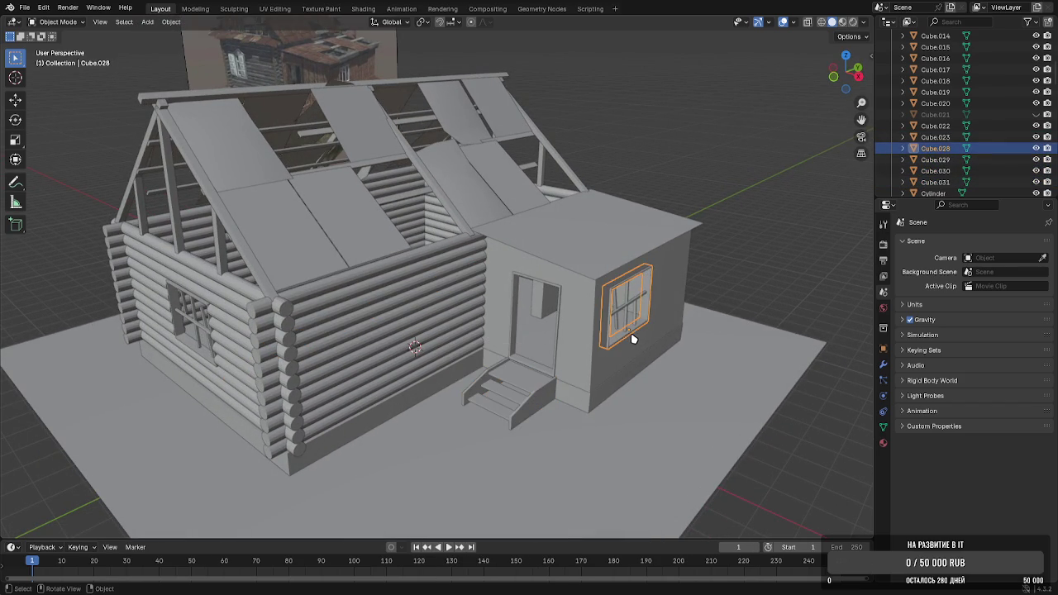
click(799, 299)
mouse_move(696, 336)
middle_down()
mouse_move(597, 350)
mouse_move(520, 317)
mouse_move(497, 321)
mouse_move(548, 323)
mouse_move(371, 319)
mouse_move(496, 333)
mouse_move(395, 330)
mouse_move(484, 331)
mouse_move(539, 311)
mouse_move(385, 279)
mouse_move(459, 258)
mouse_move(725, 253)
mouse_move(655, 283)
mouse_move(377, 289)
middle_up()
click(397, 284)
click(433, 265)
scroll(416, 293, up, 2)
Select the ground plane, then clear the selection and view the house from above
key(b)
drag(279, 223, 291, 317)
shift+click(305, 356)
middle_drag(378, 314, 437, 294)
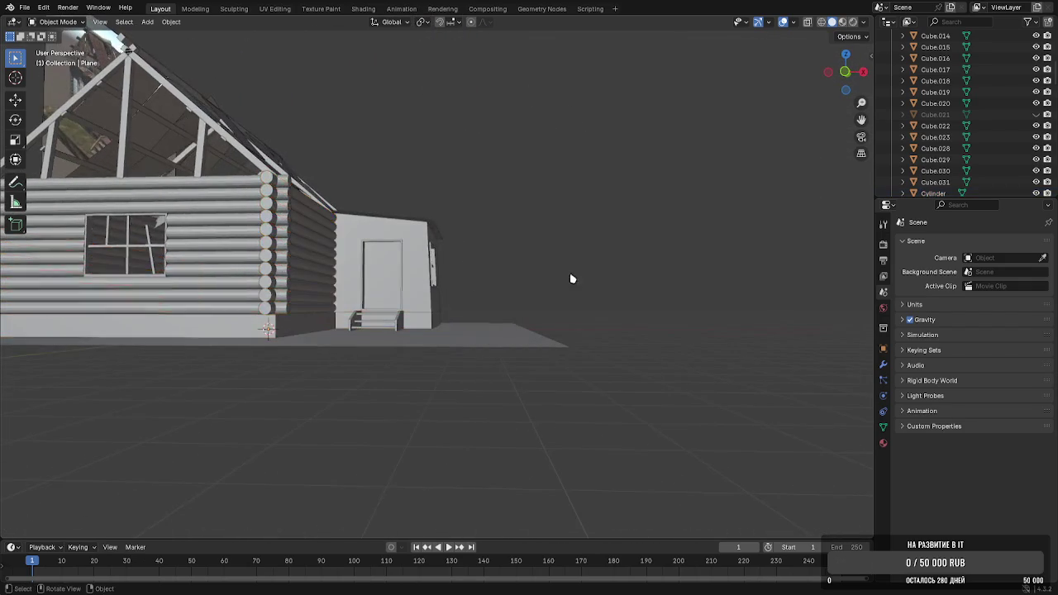
click(571, 278)
mouse_move(571, 278)
middle_down()
mouse_move(361, 365)
mouse_move(248, 354)
middle_up()
scroll(248, 354, down, 5)
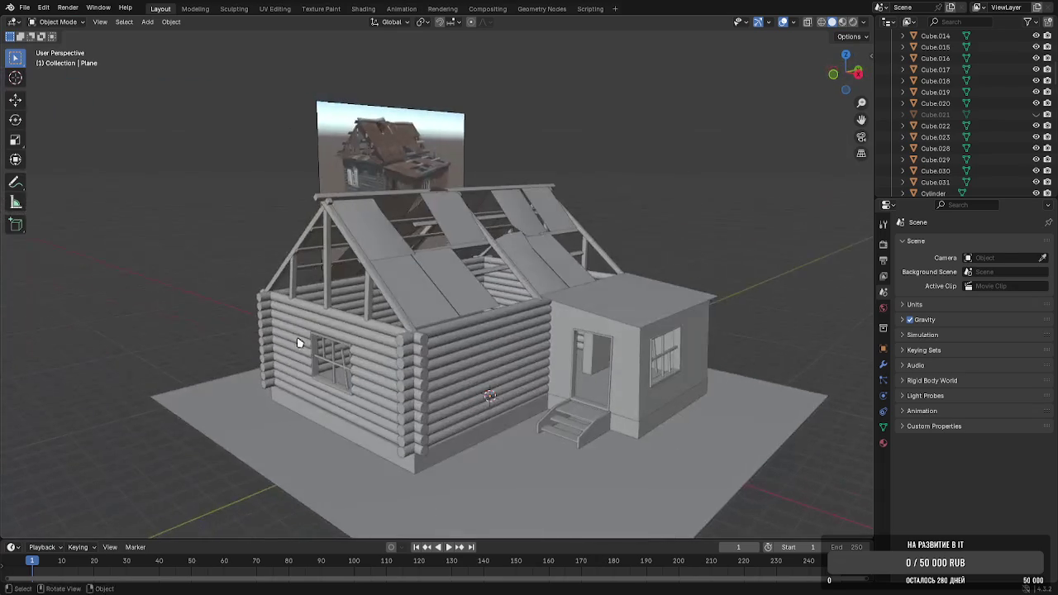